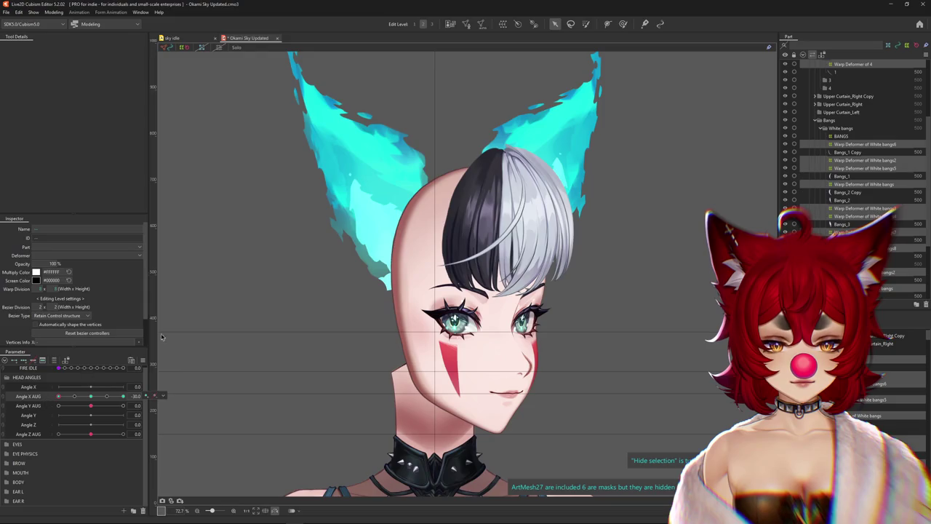
Switch to the deform brush and select the Warp Deformer of White bangs7 via the Bangs_4 mesh
left_click(623, 24)
scroll(618, 284, "up", 3)
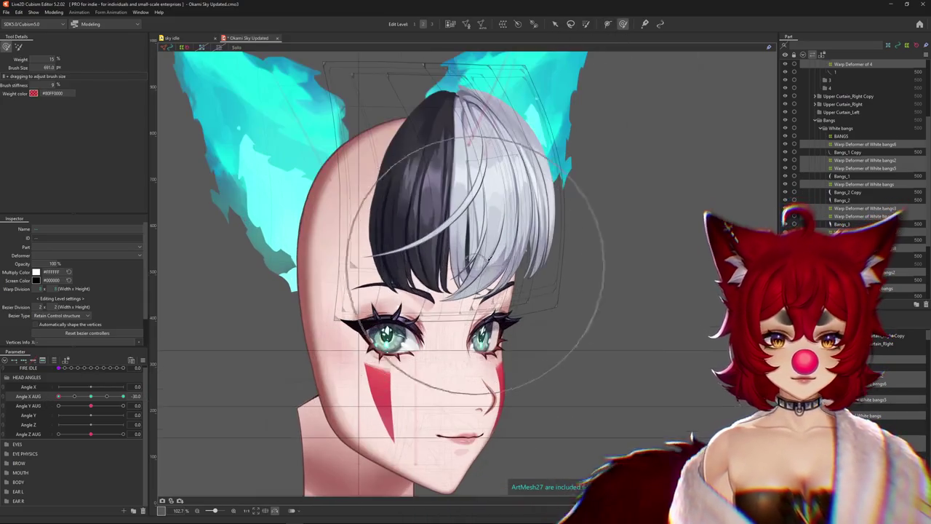
right_click(564, 251)
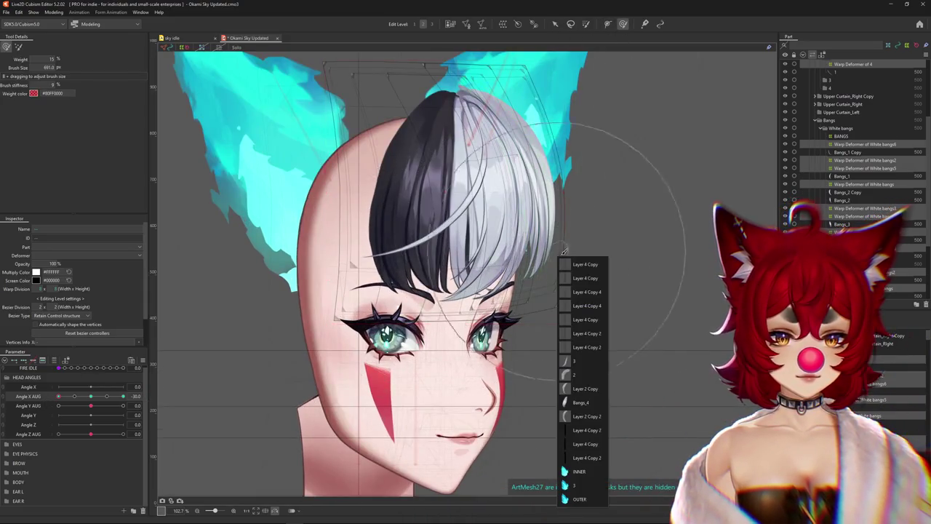
left_click(581, 400)
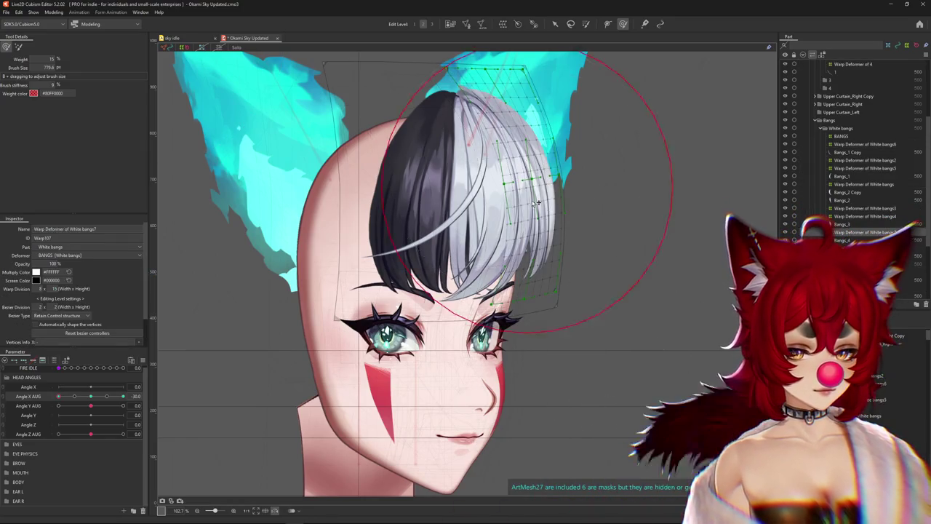
left_click(507, 254)
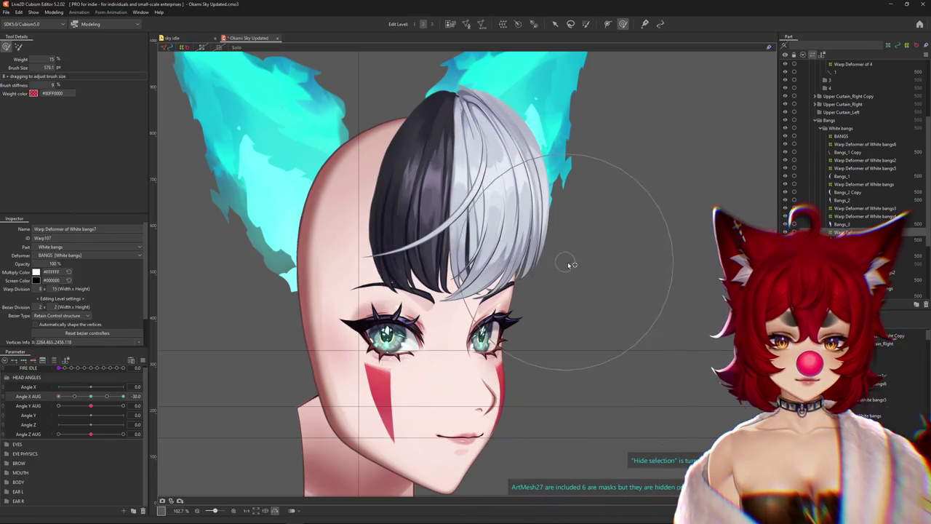
Set Angle X AUG to -30 and brush the white bangs with an enlarged brush to follow the turned head
left_click_drag(98, 396, 60, 399)
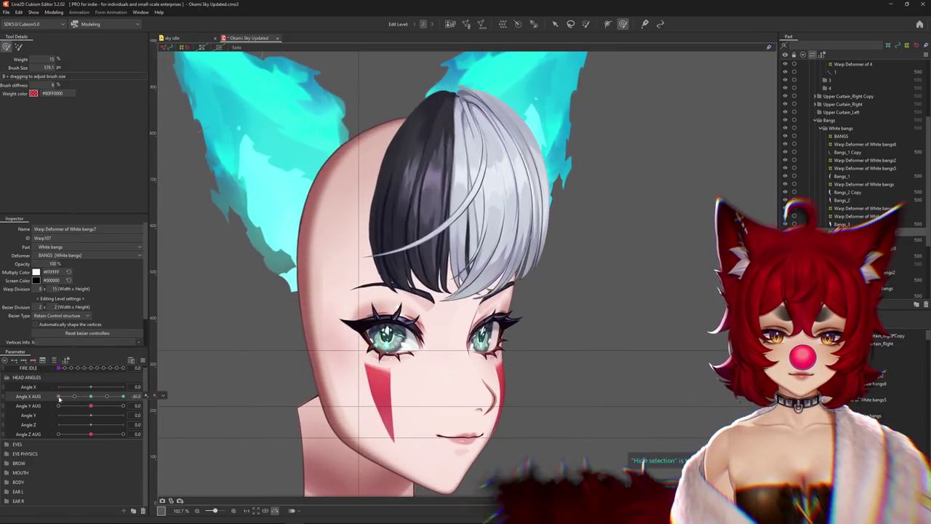
left_click_drag(558, 238, 509, 234)
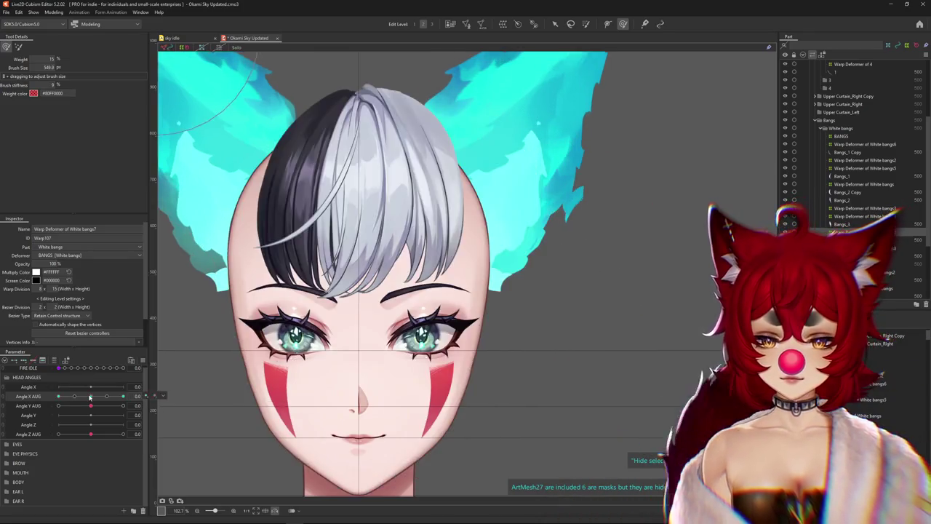
left_click_drag(82, 386, 91, 386)
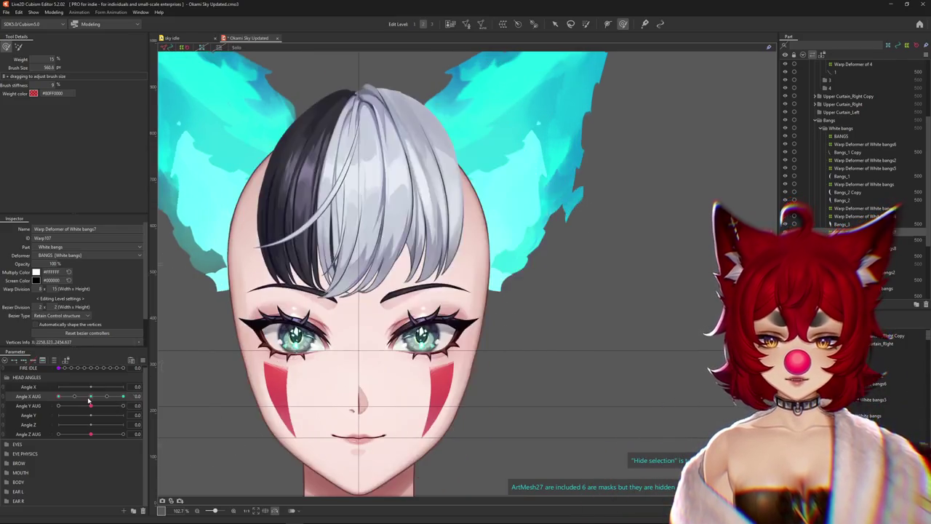
left_click_drag(123, 395, 58, 396)
right_click(146, 396)
left_click_drag(507, 280, 488, 299)
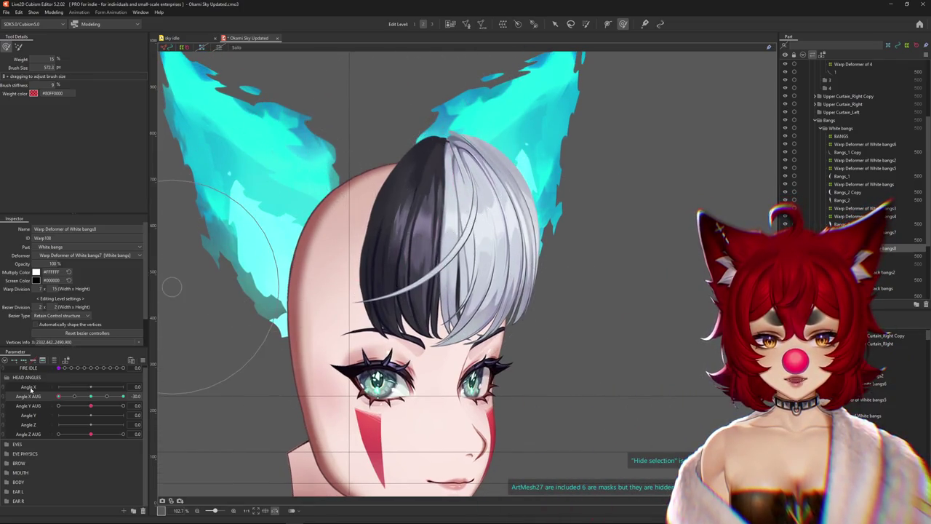
mouse_move(58, 395)
left_mouse_down()
mouse_move(66, 397)
mouse_move(58, 396)
left_mouse_up()
Select Bangs_2 and the main White bangs warp, sweeping Angle X AUG with the selection display hidden
right_click(477, 308)
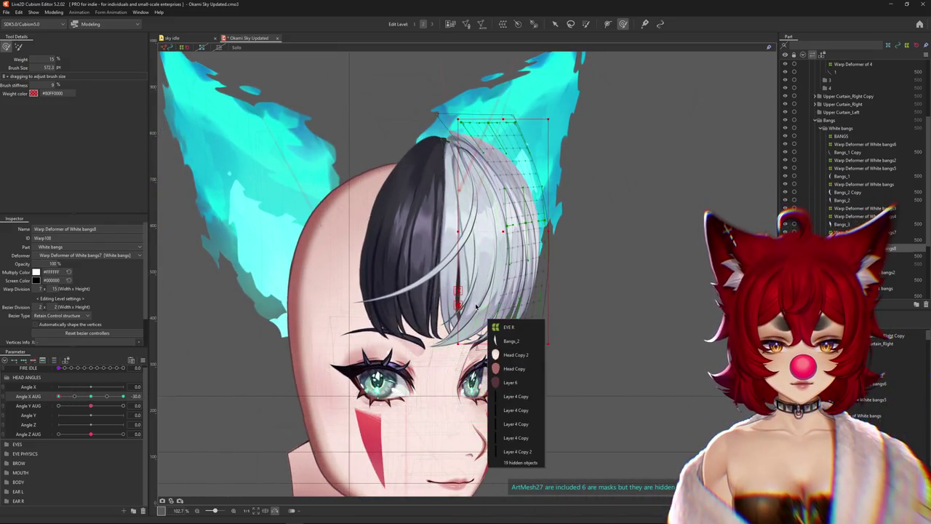
left_click(509, 341)
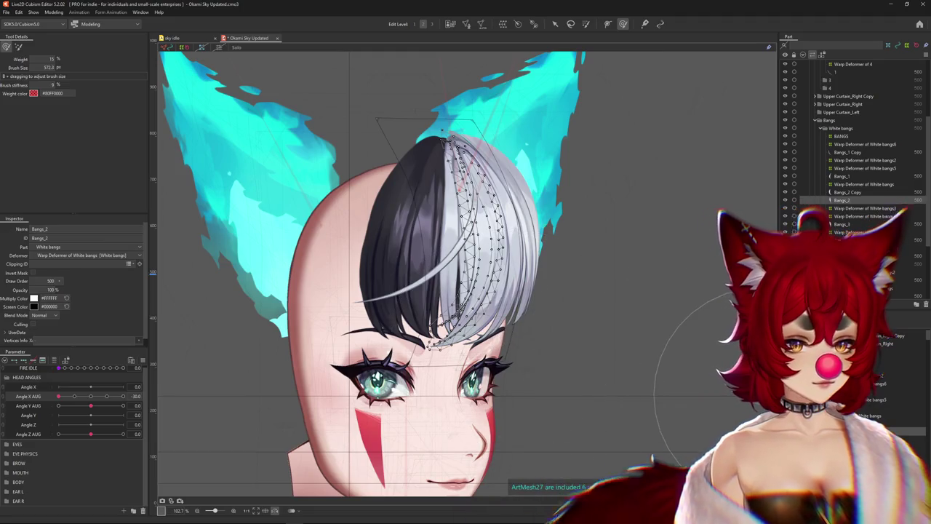
left_click(864, 184)
mouse_move(58, 396)
left_mouse_down()
mouse_move(75, 400)
mouse_move(59, 397)
left_mouse_up()
key("ctrl+h")
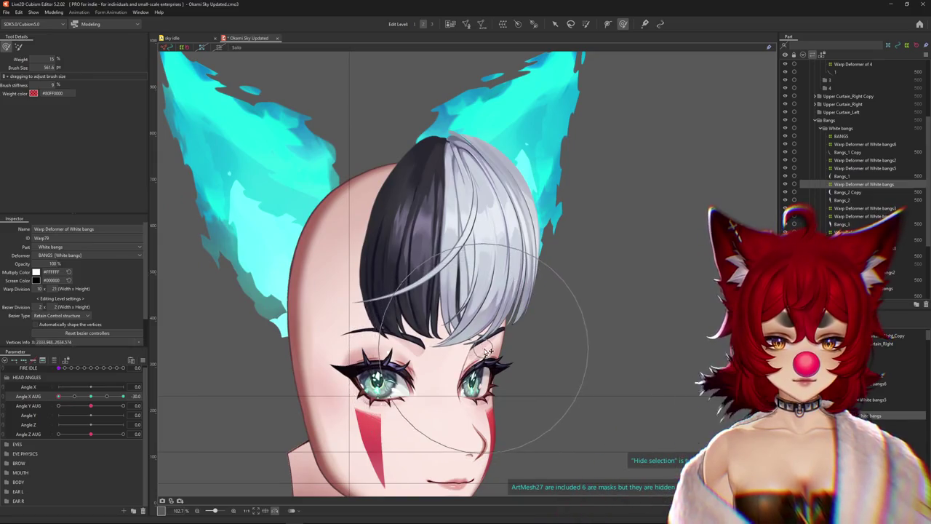
mouse_move(123, 397)
left_mouse_down()
mouse_move(131, 405)
mouse_move(58, 397)
left_mouse_up()
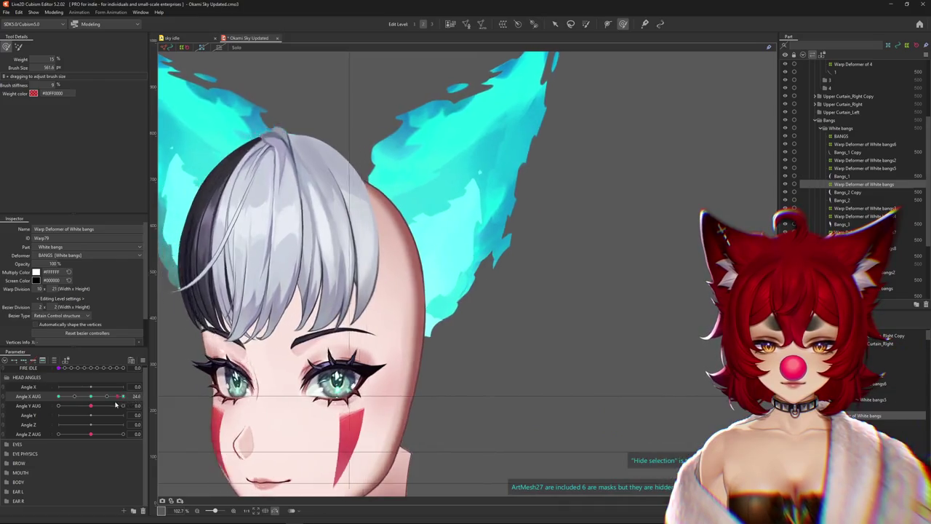
key("ctrl+h")
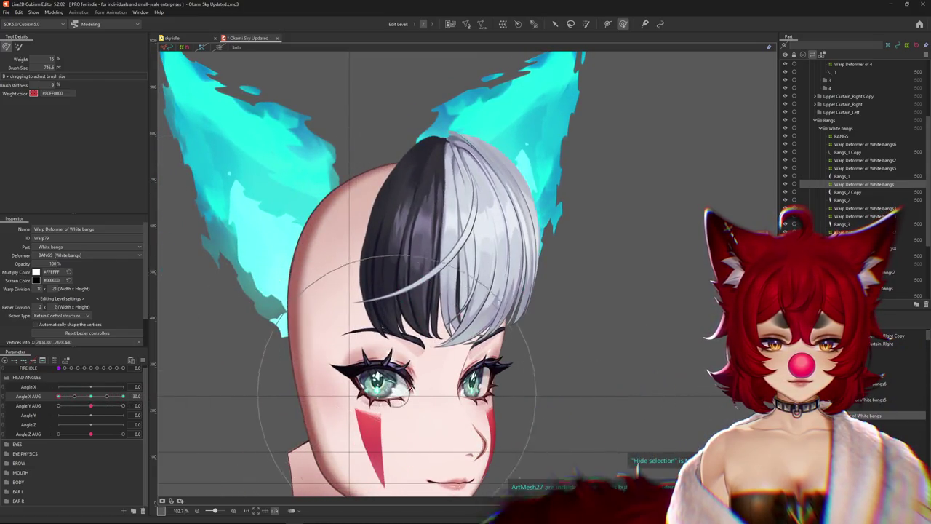
Step through the neighbouring bangs deformers to reach White bangs2, then zoom out
key("Up")
key("Up")
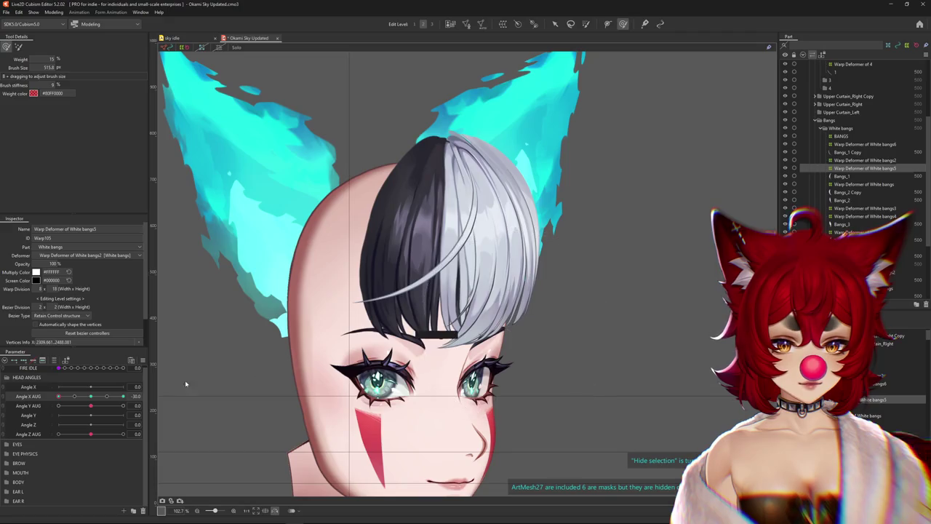
key("Down")
key("Down")
key("Up")
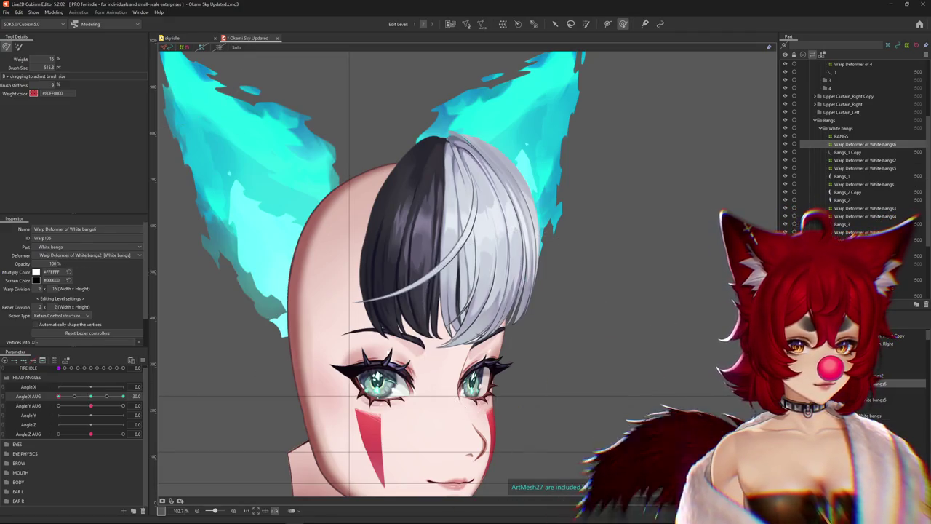
key("Up")
key("Up")
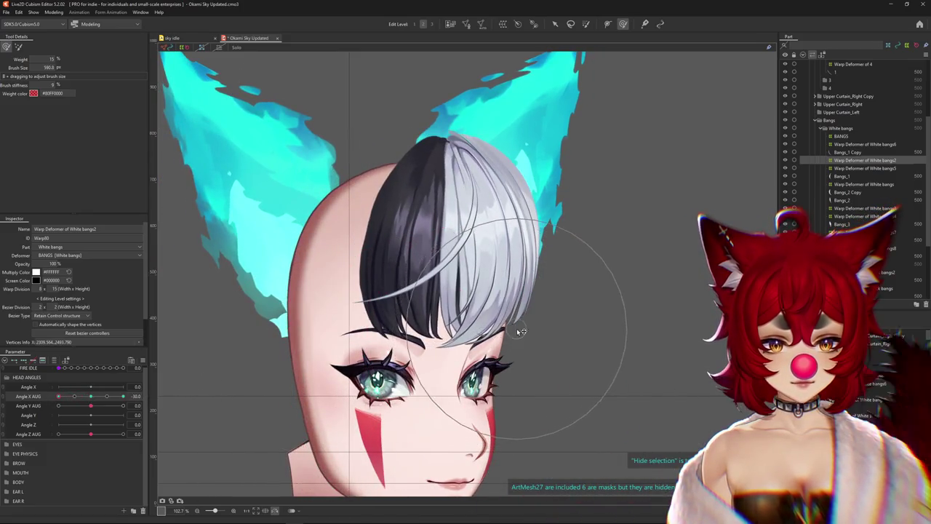
scroll(422, 357, "down", 3)
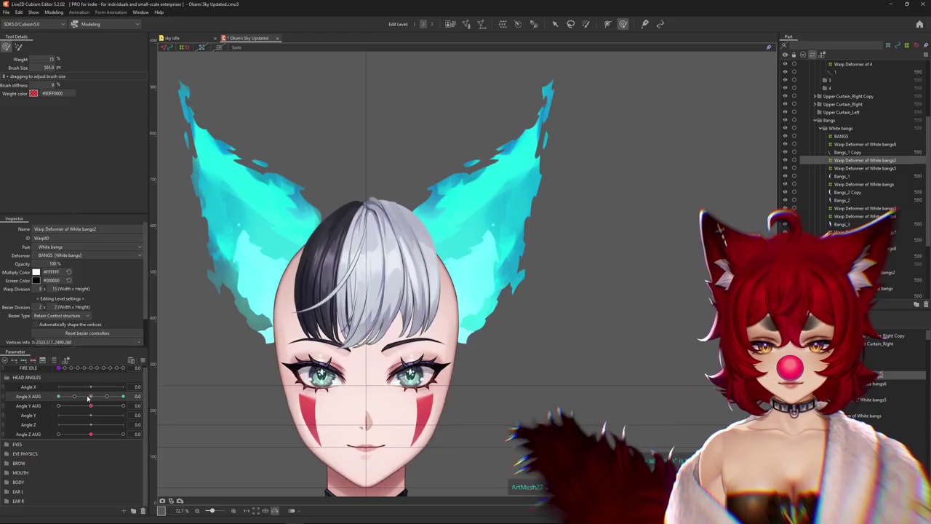
Swing Angle X AUG from front to +30 and back to -30 to review the white bangs, then change brush mode
left_click_drag(91, 397, 59, 396)
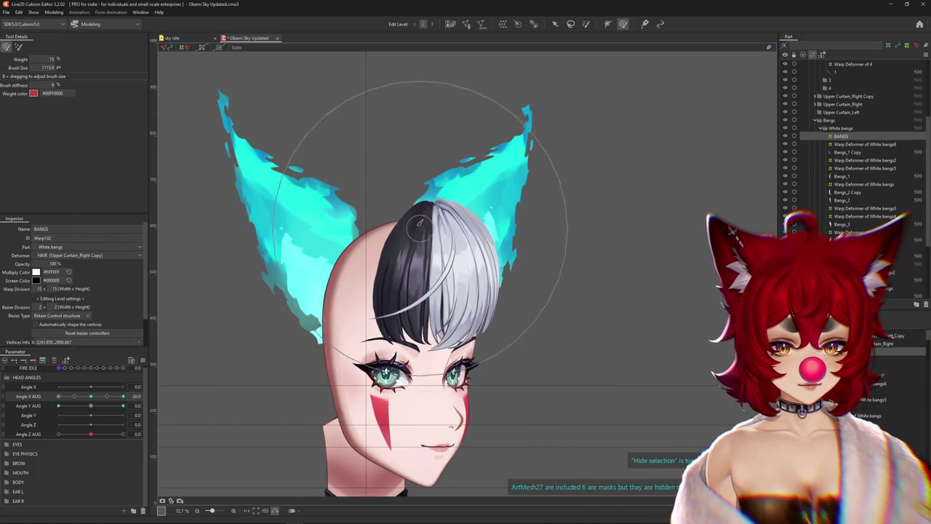
left_click_drag(90, 396, 45, 398)
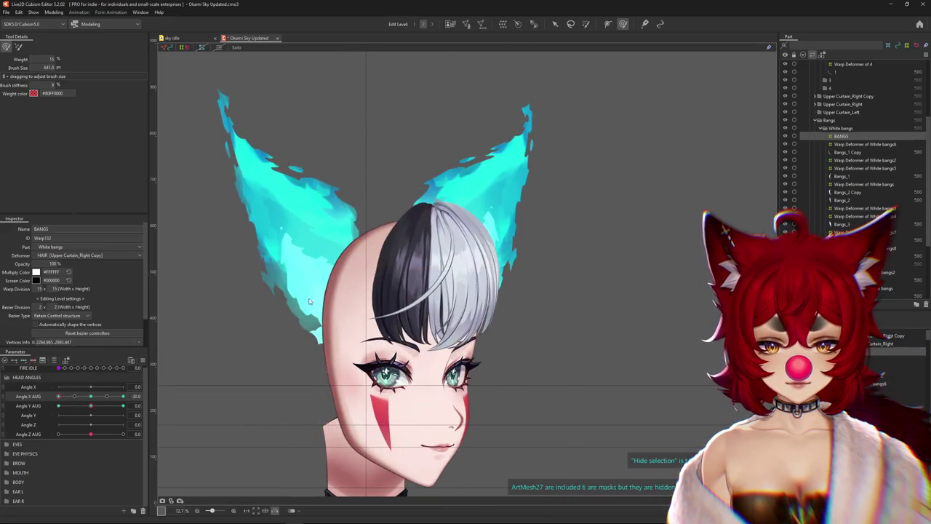
left_click_drag(59, 396, 134, 387)
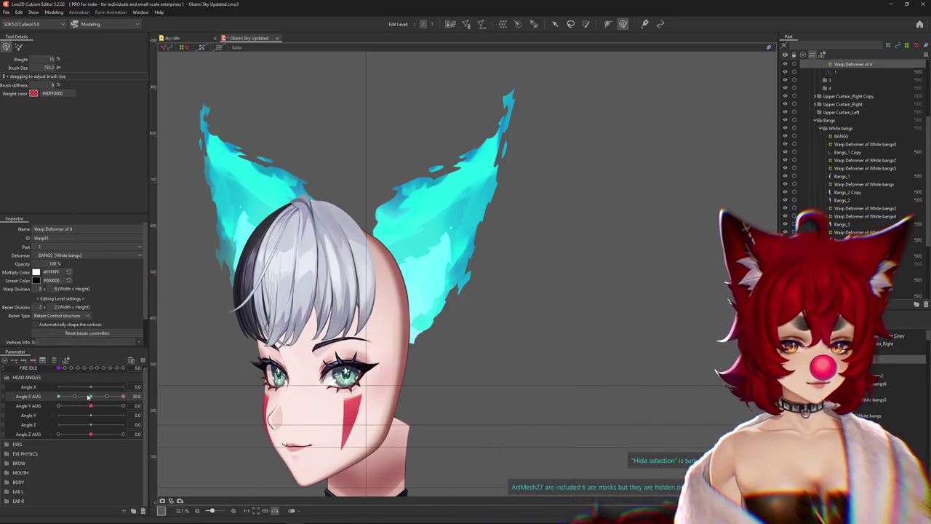
left_click_drag(124, 395, 58, 395)
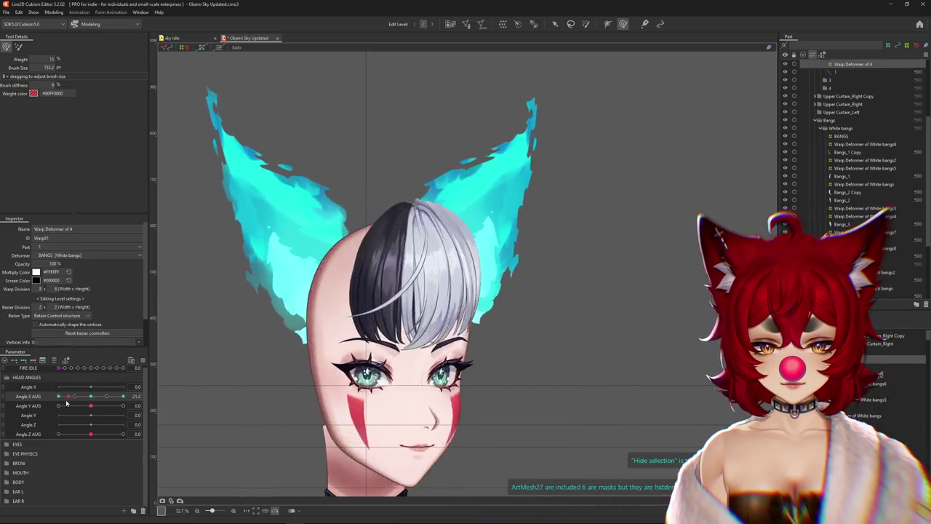
left_click(19, 46)
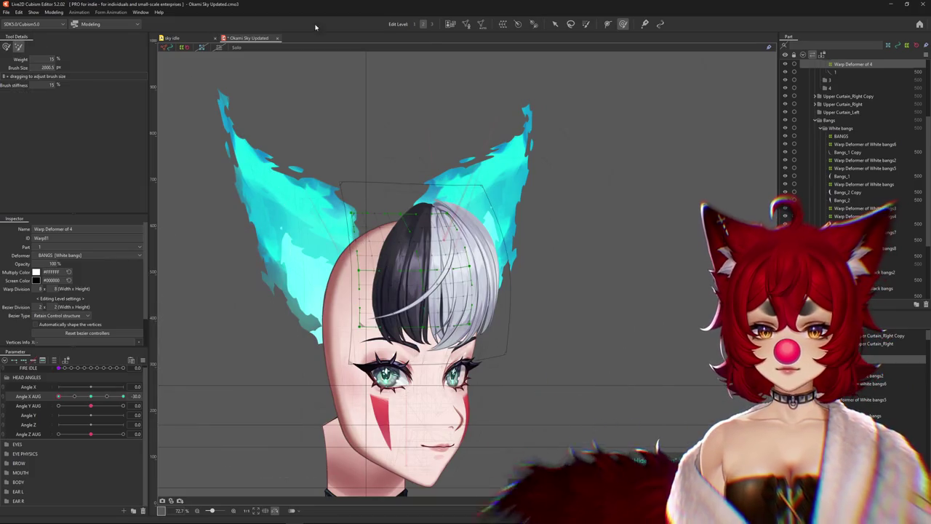
Change the Edit Level, hide the selection overlay, and choose and resize the deform brush
left_click(431, 24)
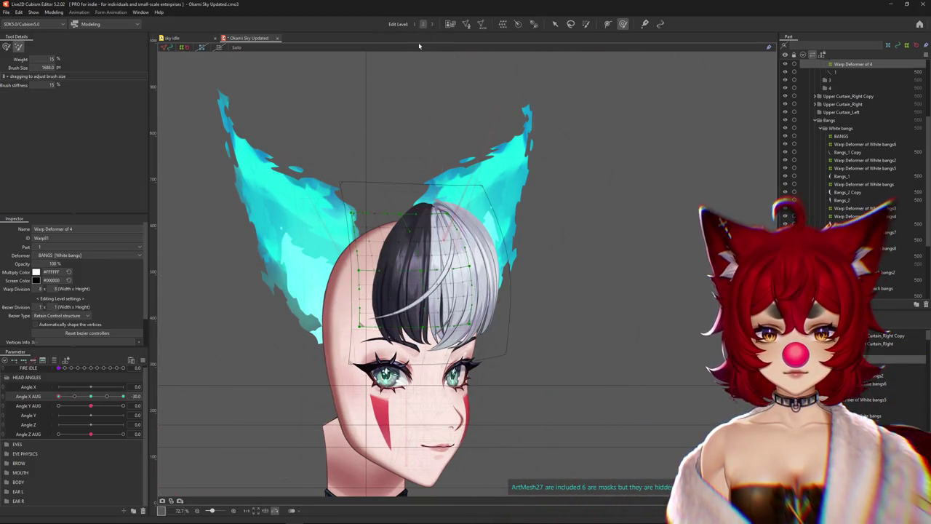
key("ctrl+h")
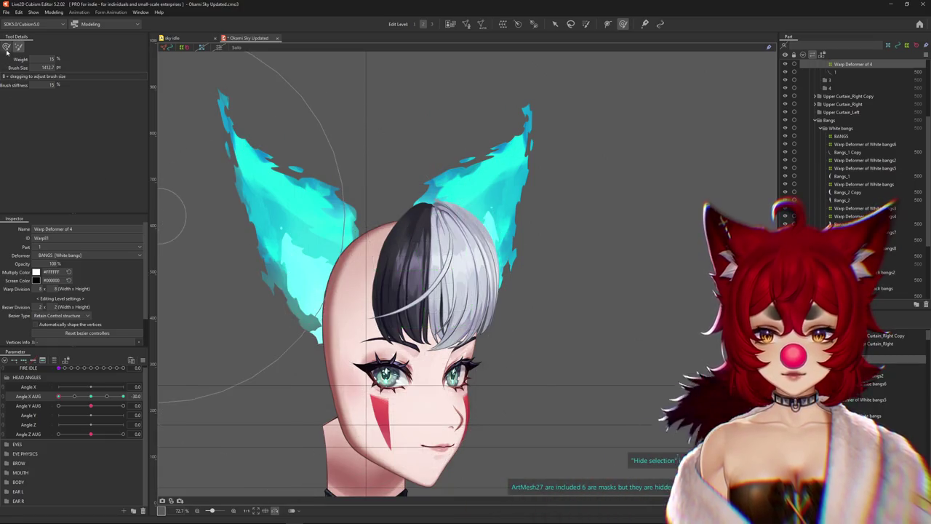
left_click(6, 46)
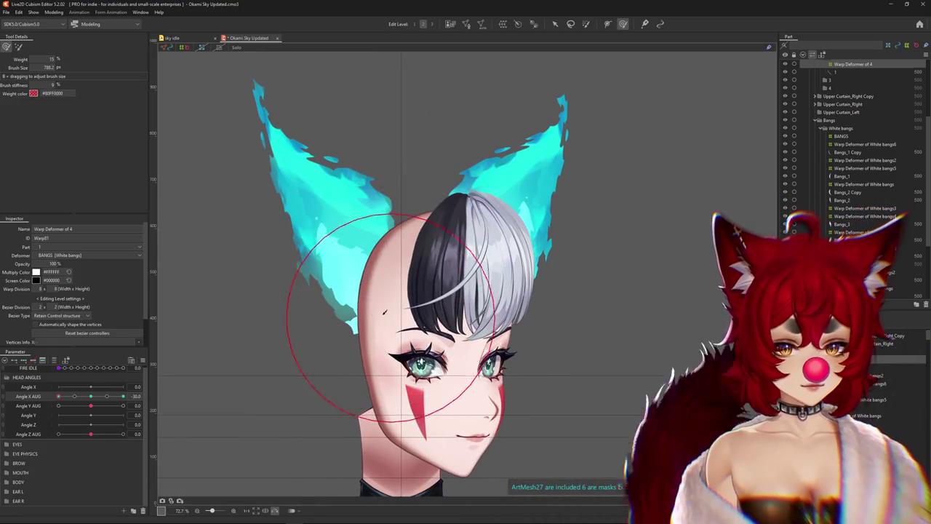
left_click_drag(377, 310, 445, 318)
left_click_drag(395, 342, 400, 349)
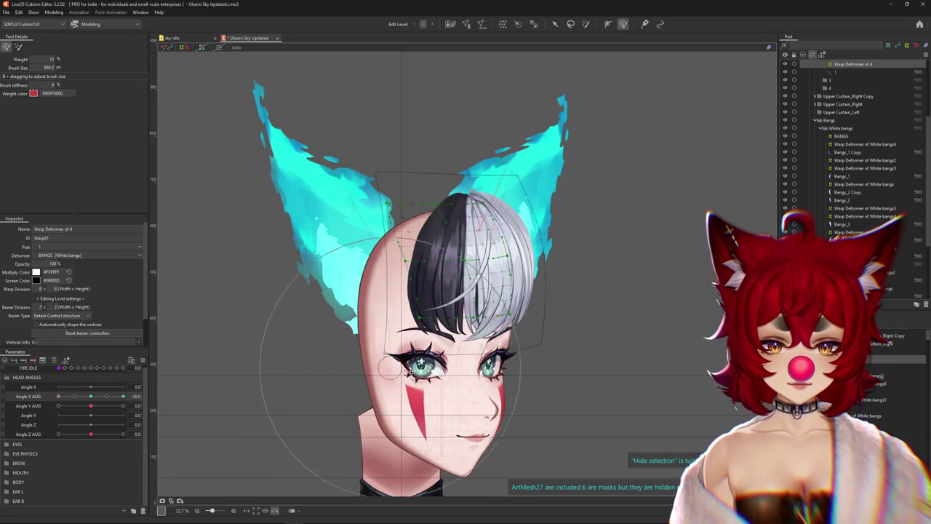
left_click_drag(405, 218, 399, 211)
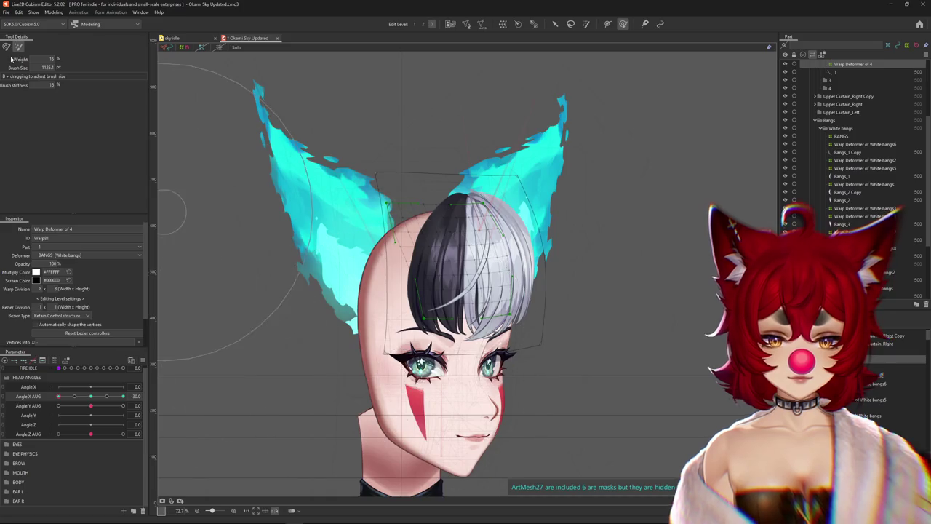
left_click_drag(270, 243, 455, 326)
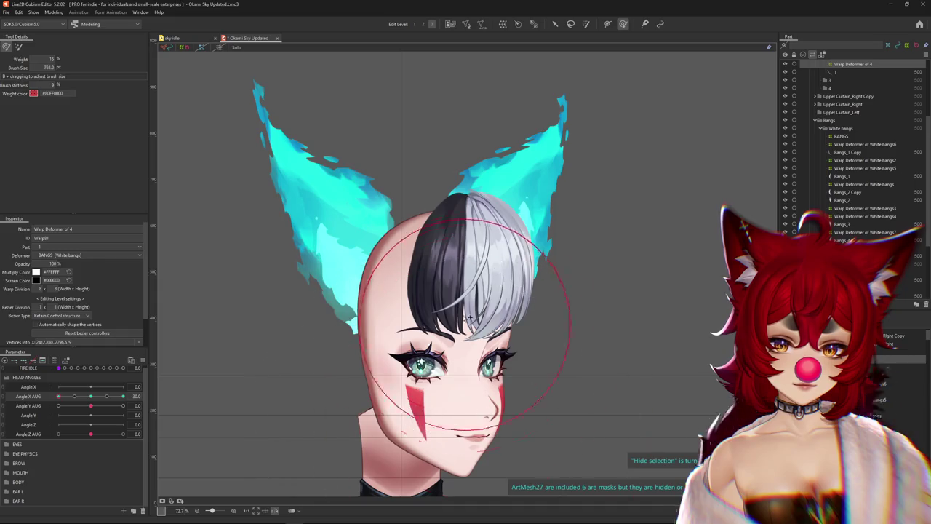
left_click_drag(469, 318, 483, 295)
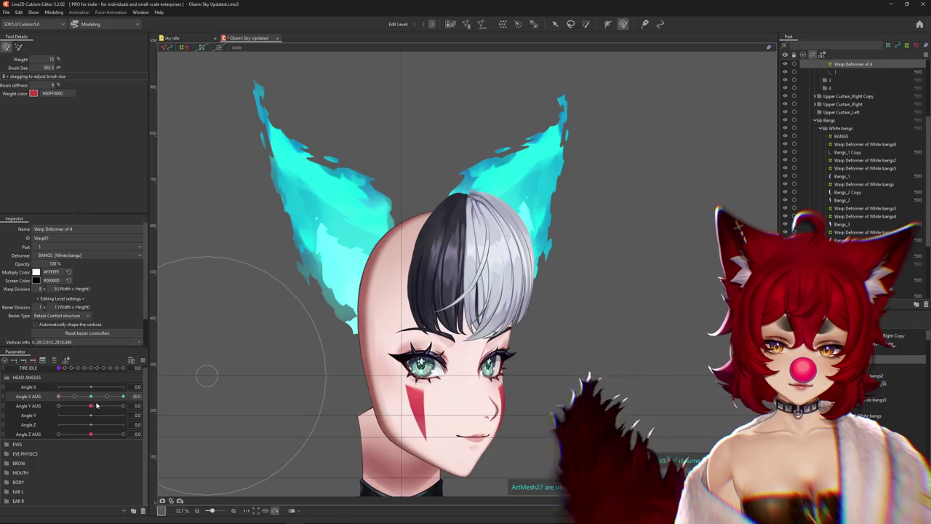
Scrub Angle X AUG between -30 and 30, return it to 0, and select Warp Deformer of White bangs6
left_click_drag(123, 396, 91, 395)
left_click(146, 395)
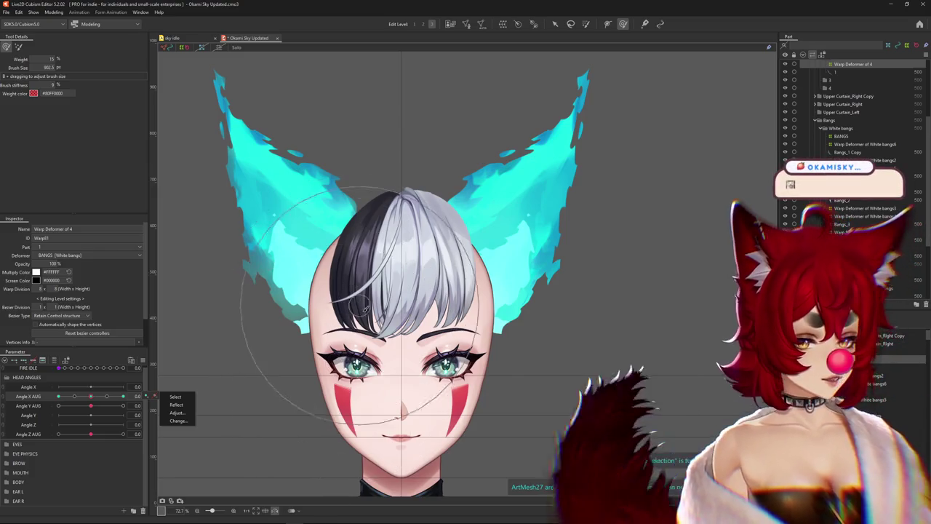
mouse_move(91, 395)
left_mouse_down()
mouse_move(45, 400)
mouse_move(84, 396)
mouse_move(58, 396)
left_mouse_up()
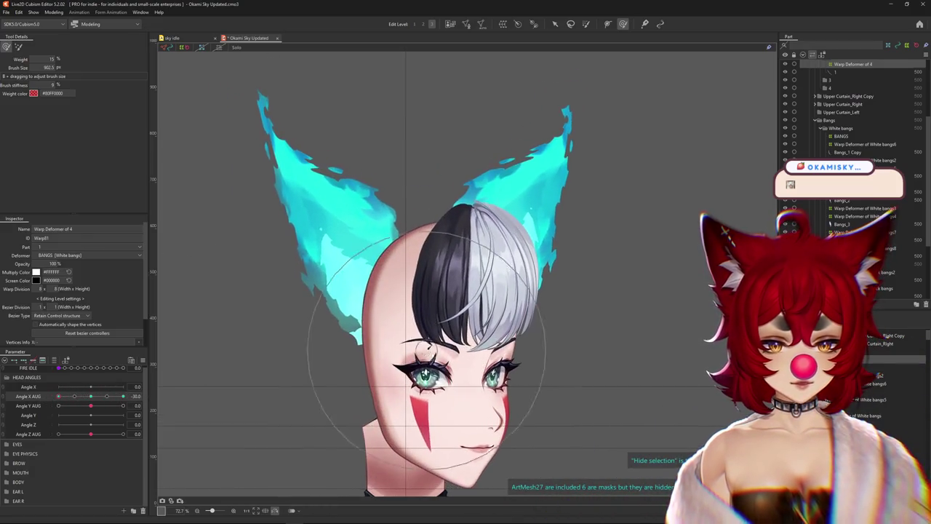
scroll(363, 310, "up", 3)
scroll(363, 310, "down", 5)
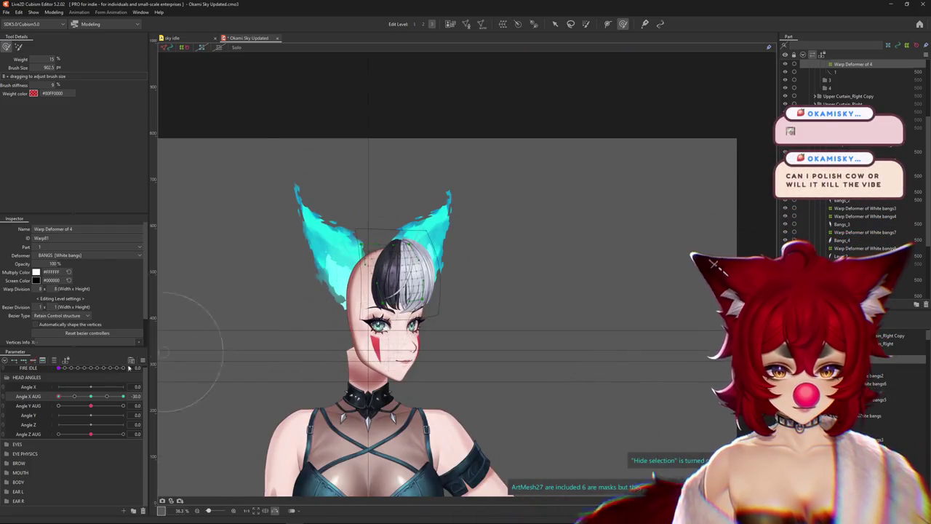
mouse_move(92, 400)
left_mouse_down()
mouse_move(93, 392)
mouse_move(123, 396)
left_mouse_up()
scroll(262, 284, "up", 3)
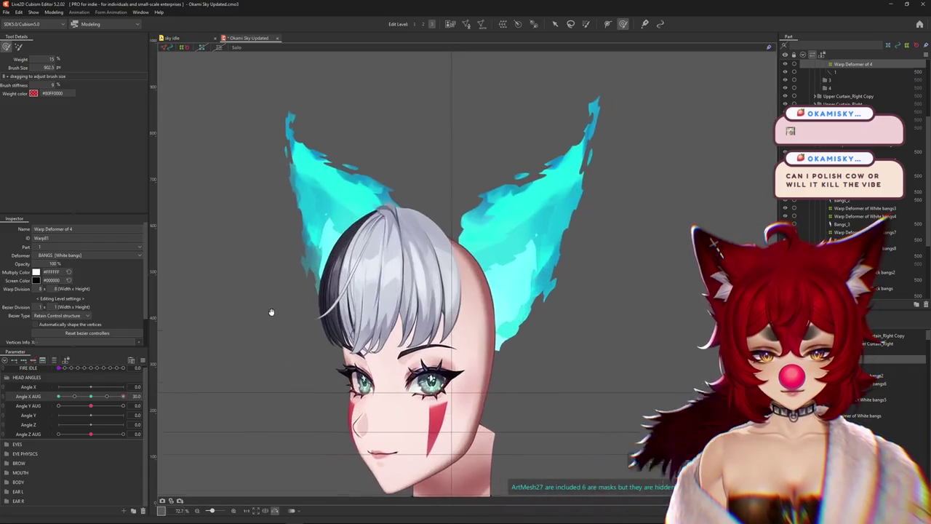
left_click(90, 395)
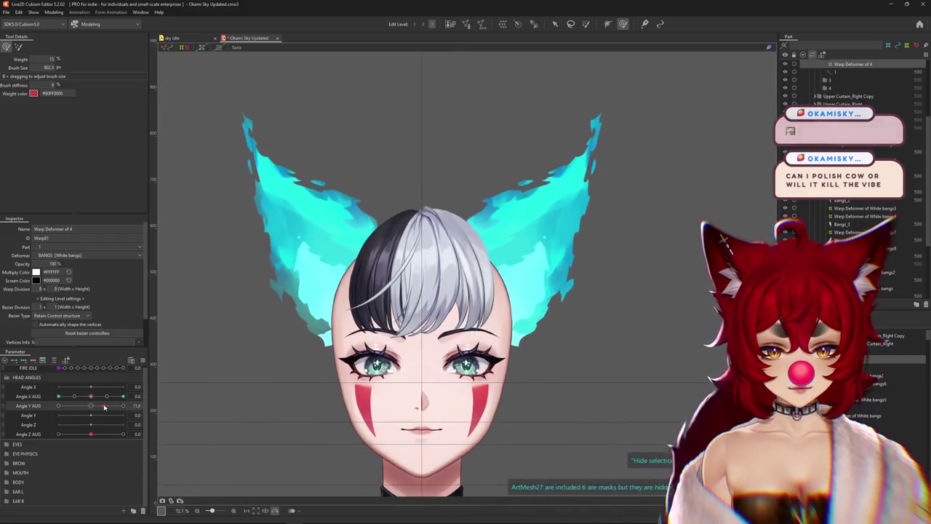
left_click(429, 291)
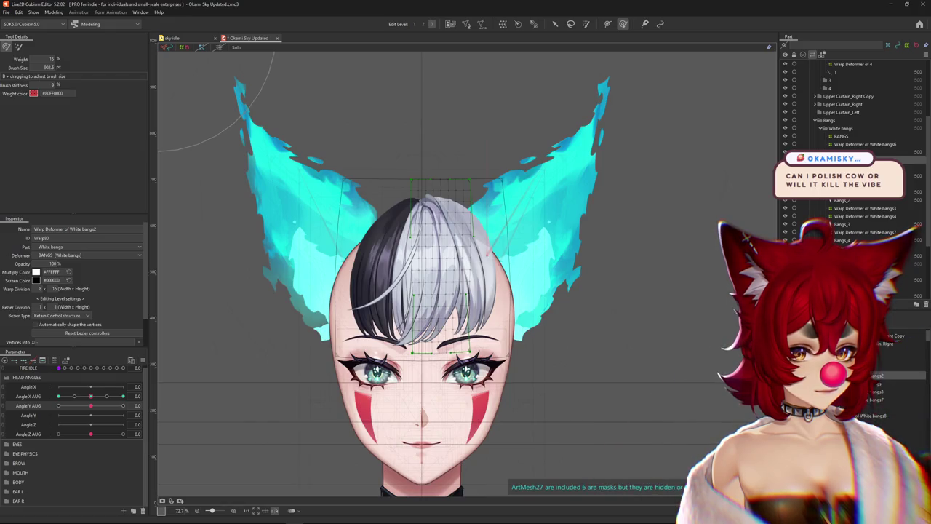
Select the White bangs, bangs2 and bangs3 warps, undo a stray move, and set Angle Y AUG to 30
left_click(446, 267)
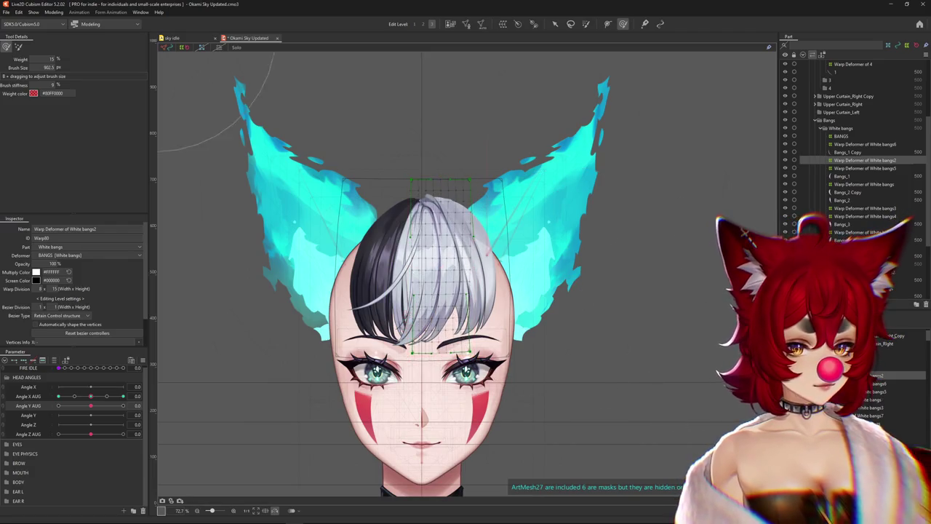
left_click(458, 317)
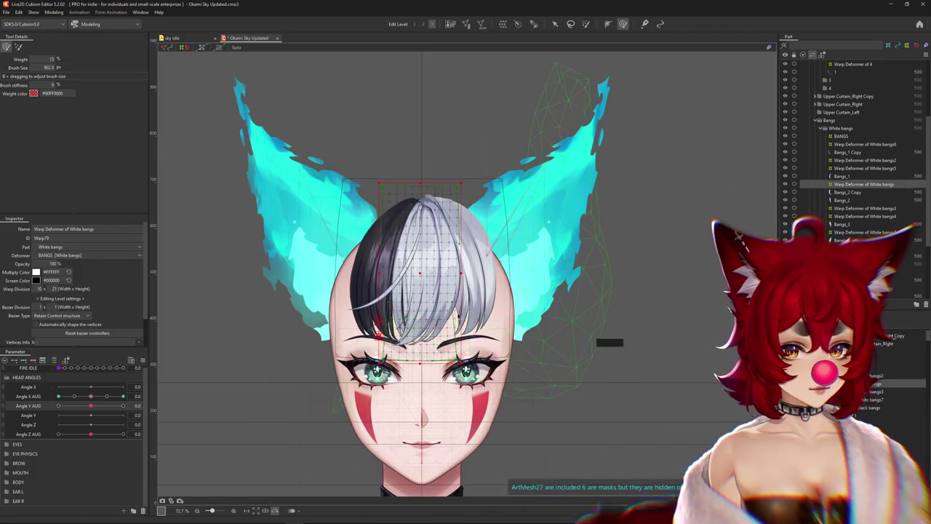
left_click(424, 274, "shift")
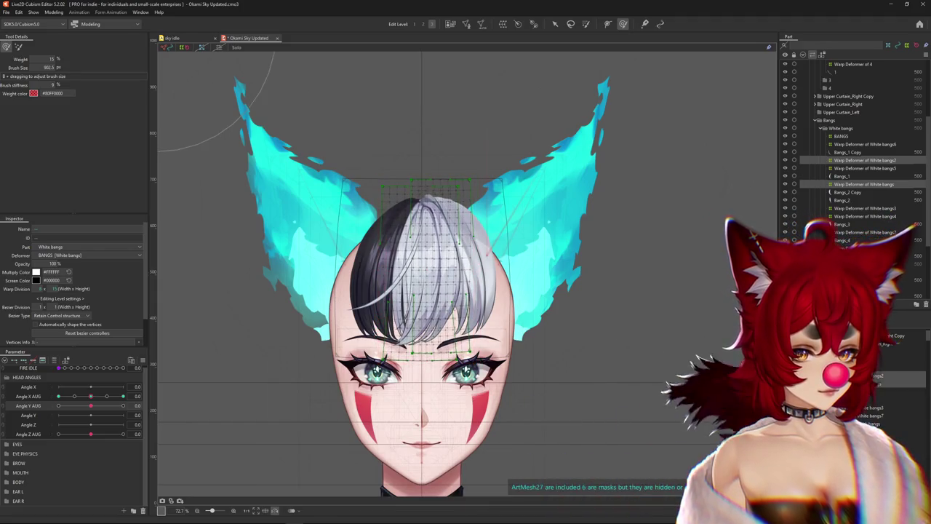
left_click(437, 274, "shift")
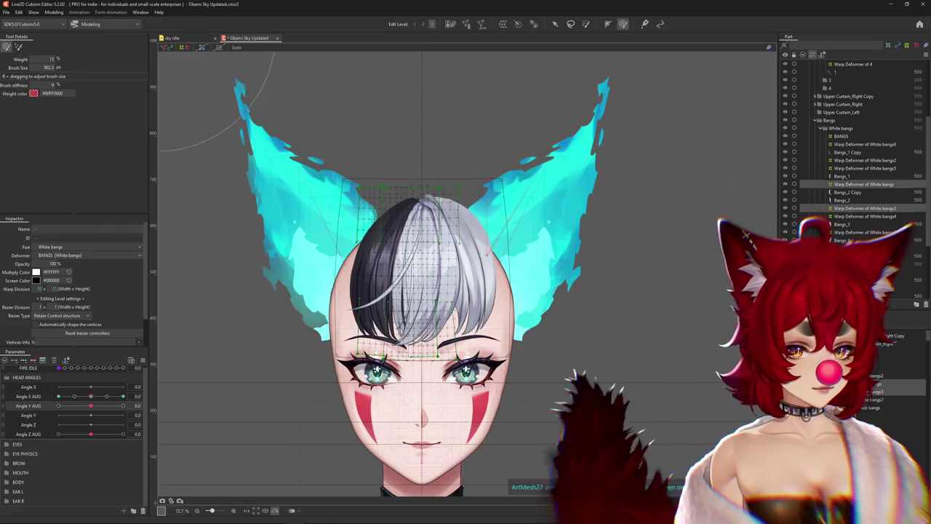
left_click_drag(436, 274, 480, 297)
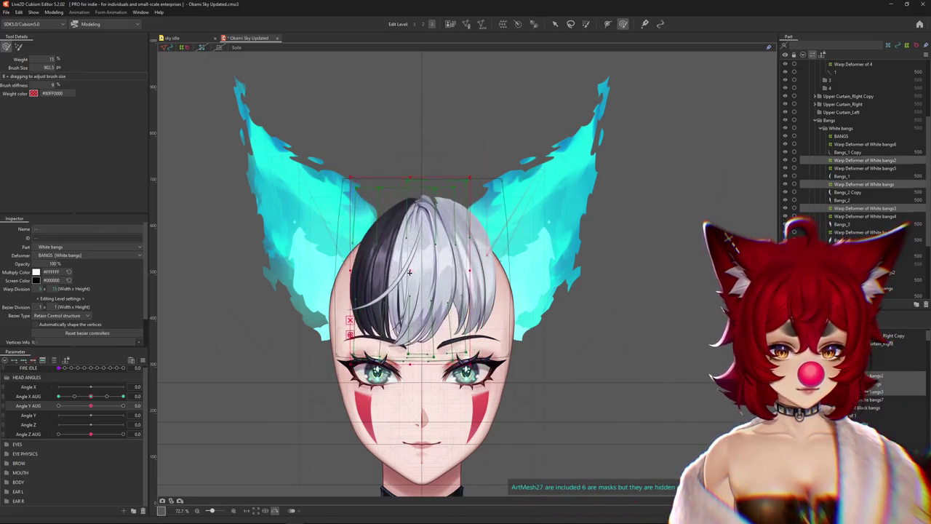
key("ctrl+z")
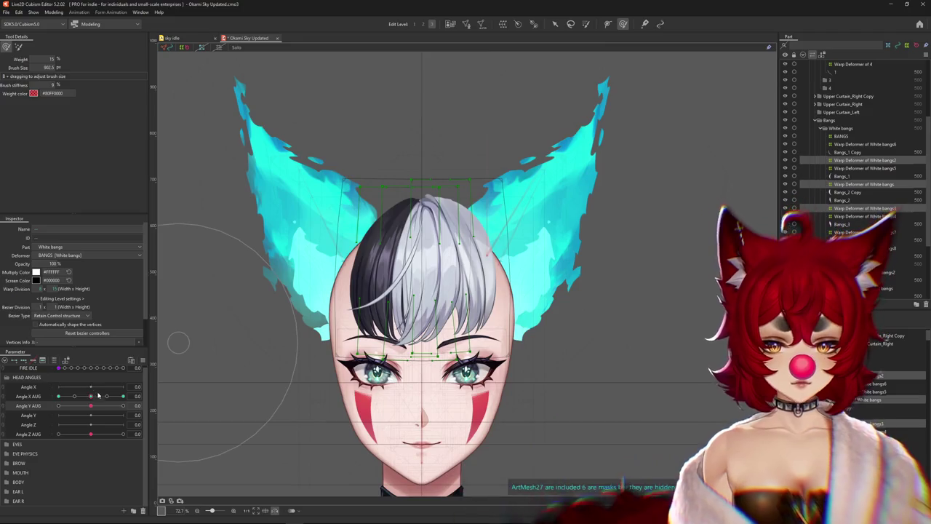
left_click_drag(94, 411, 124, 405)
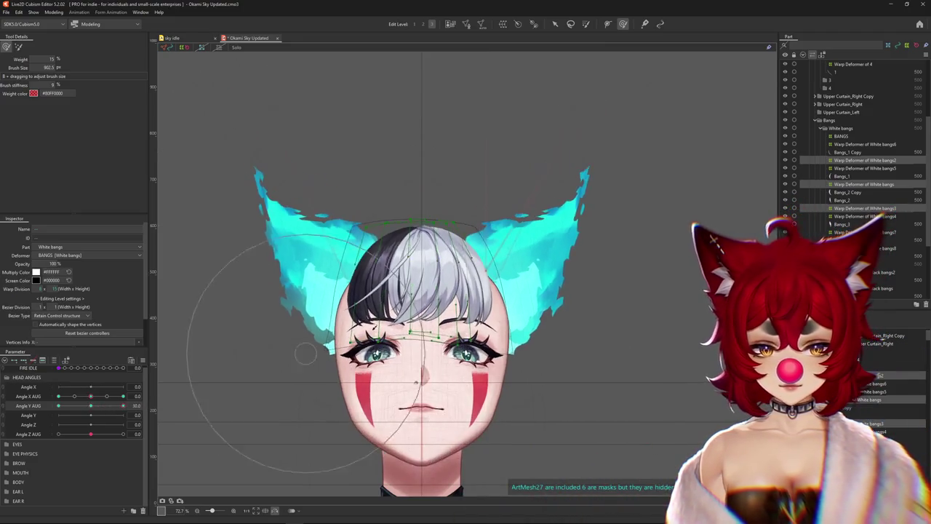
scroll(395, 187, "up", 3)
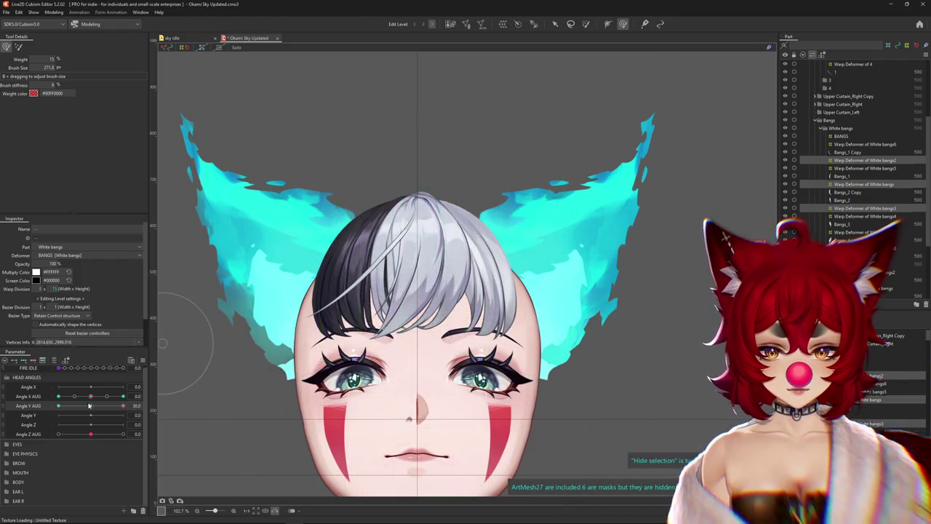
Brush the White bangs warp with an enlarged brush so the bangs follow the Angle Y AUG 30 tilt
left_click(448, 224)
left_click_drag(417, 232, 436, 213)
left_click_drag(393, 246, 364, 232)
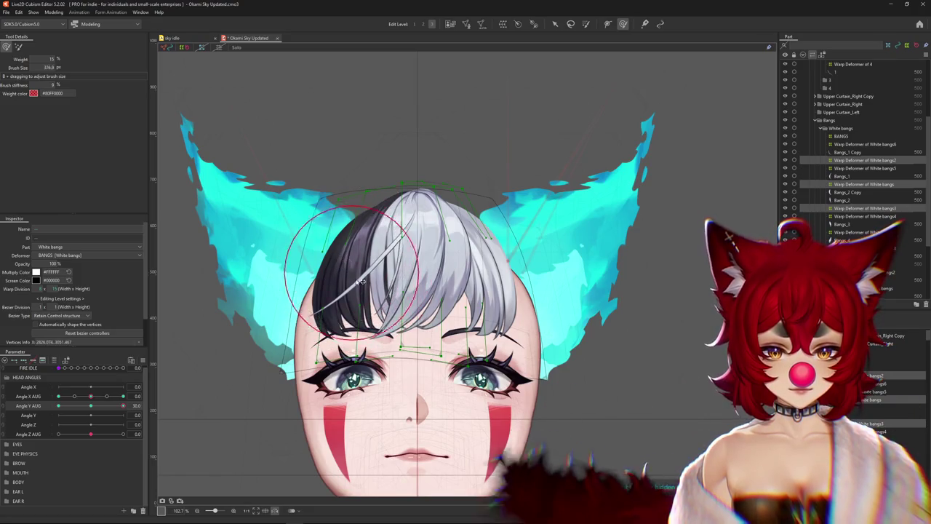
left_click_drag(347, 269, 473, 258)
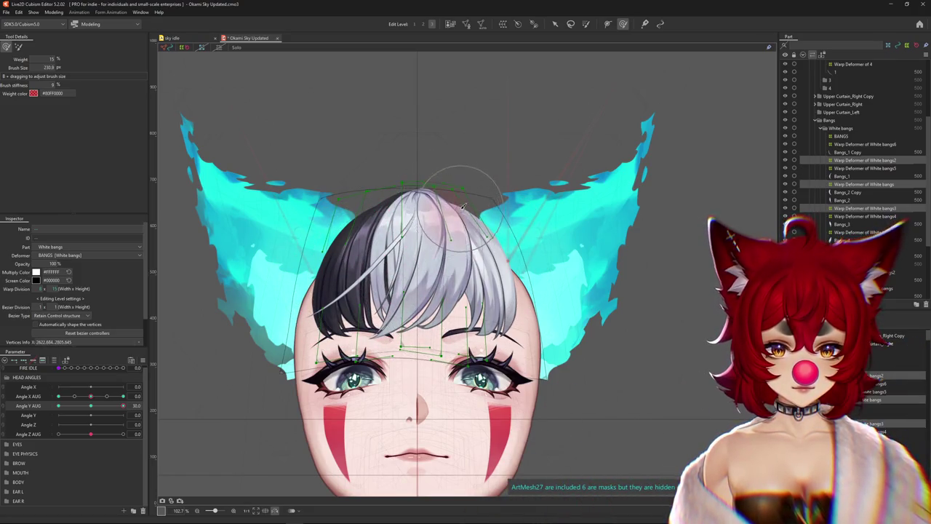
left_click_drag(432, 164, 477, 298)
key("ctrl+h")
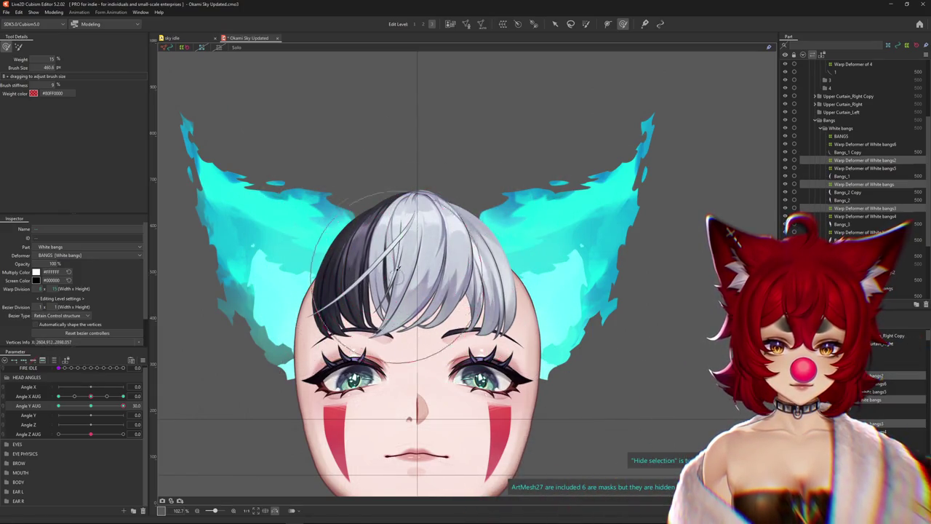
left_click_drag(123, 405, 127, 410)
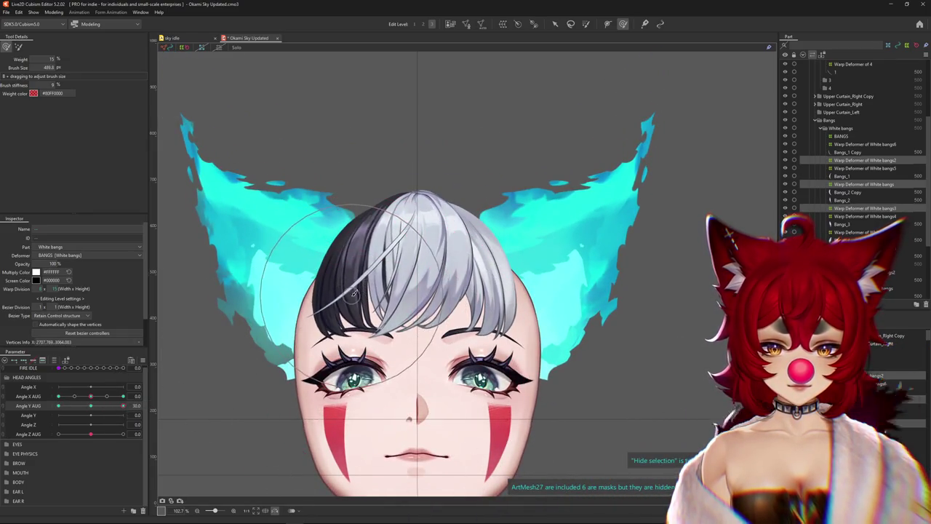
left_click_drag(354, 293, 499, 339)
key("ctrl+h")
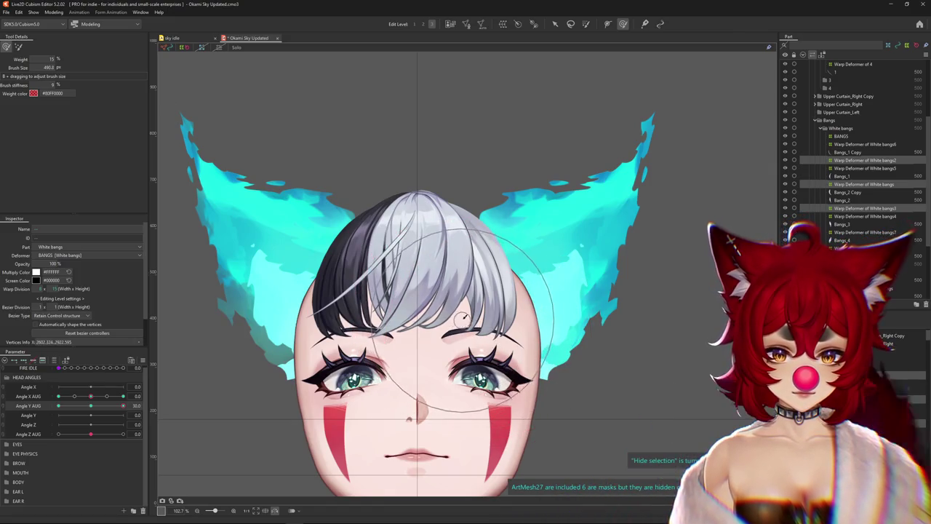
scroll(467, 270, "down", 3)
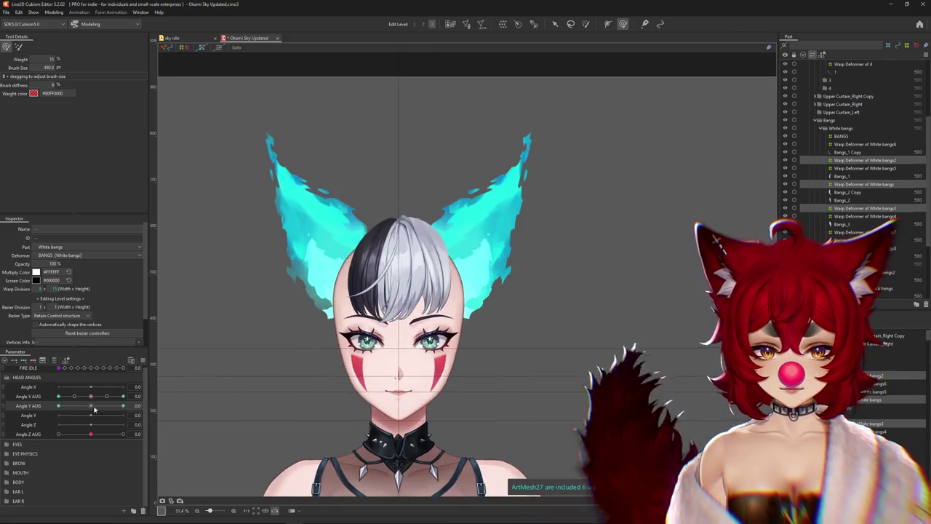
Preview head turns and tilts with the overlay toggled, ending at Angle Y AUG 30
left_click(18, 47)
scroll(401, 117, "up", 1)
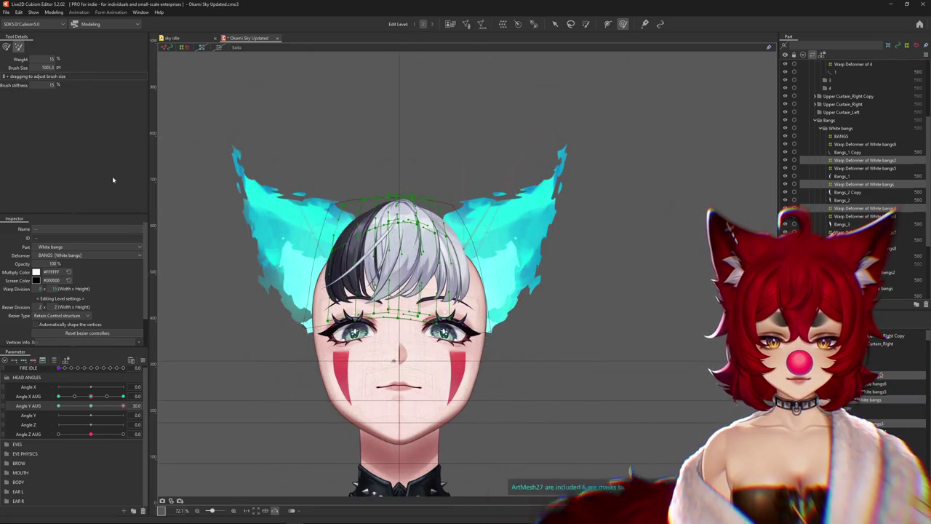
key("h")
left_click_drag(92, 415, 90, 415)
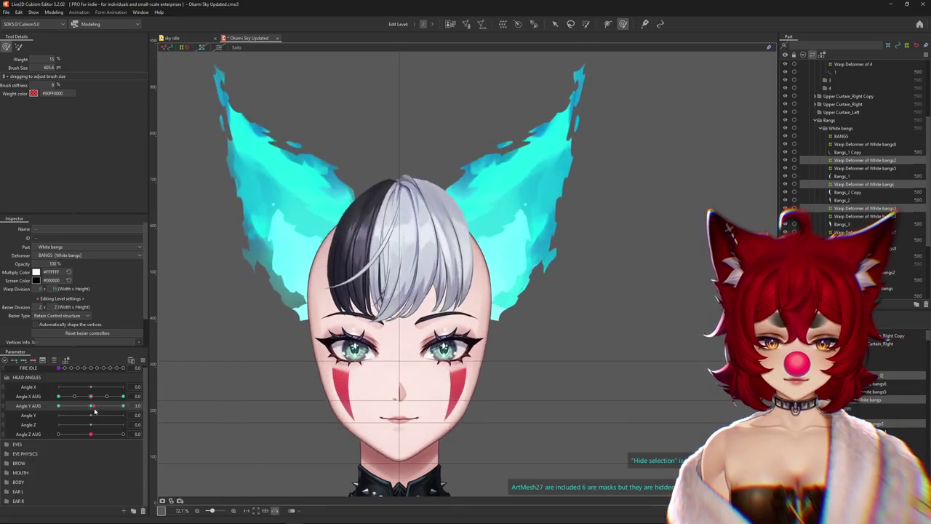
key("h")
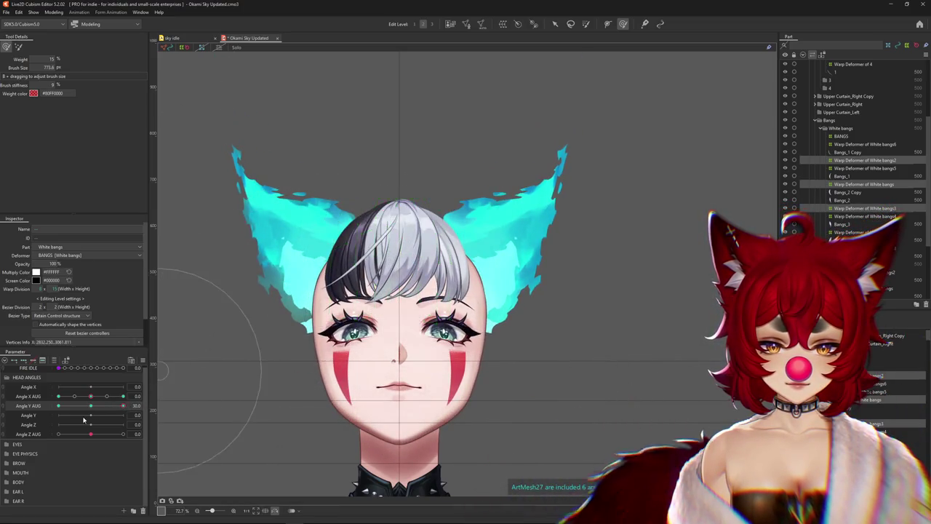
left_click_drag(91, 405, 121, 406)
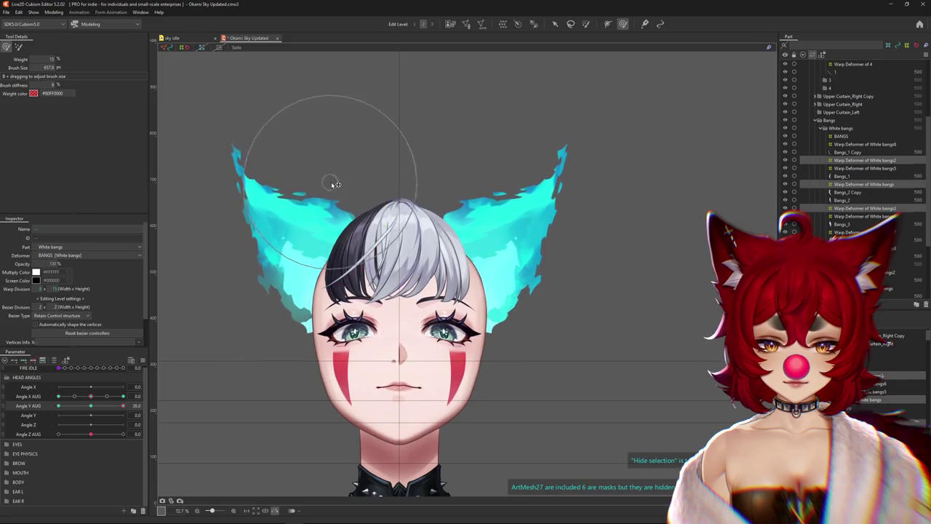
key("h")
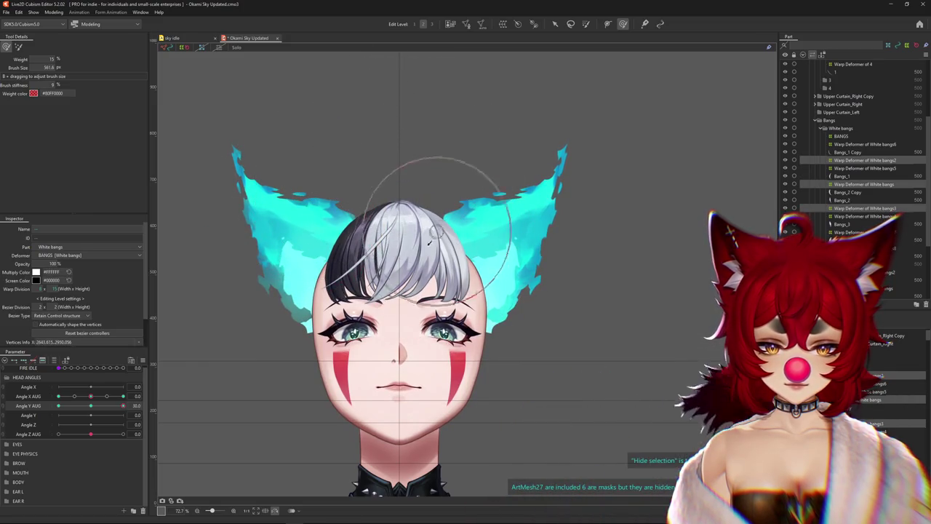
left_click_drag(109, 405, 92, 409)
left_click_drag(122, 406, 124, 406)
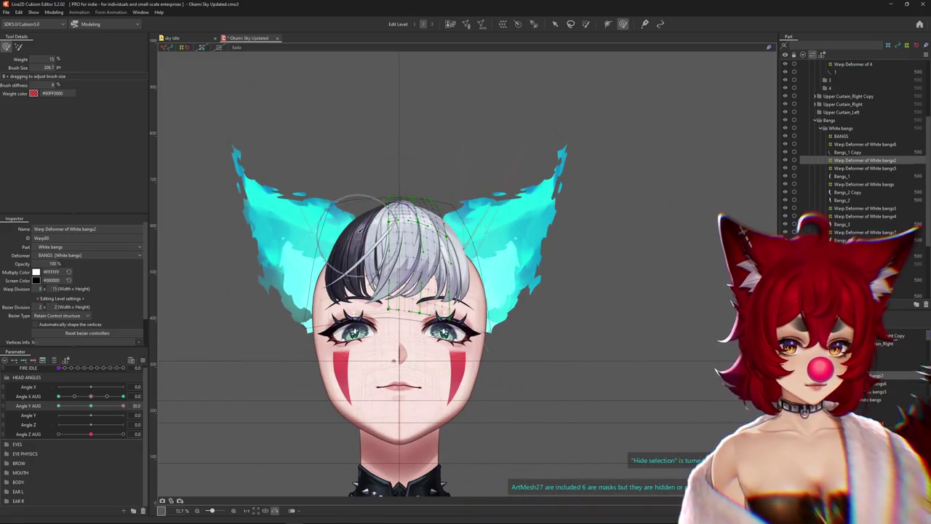
Touch up the White bangs2 warp with a resized brush, then select the Warp Deformer of White bangs
scroll(360, 227, "up", 2)
left_click_drag(440, 236, 458, 264)
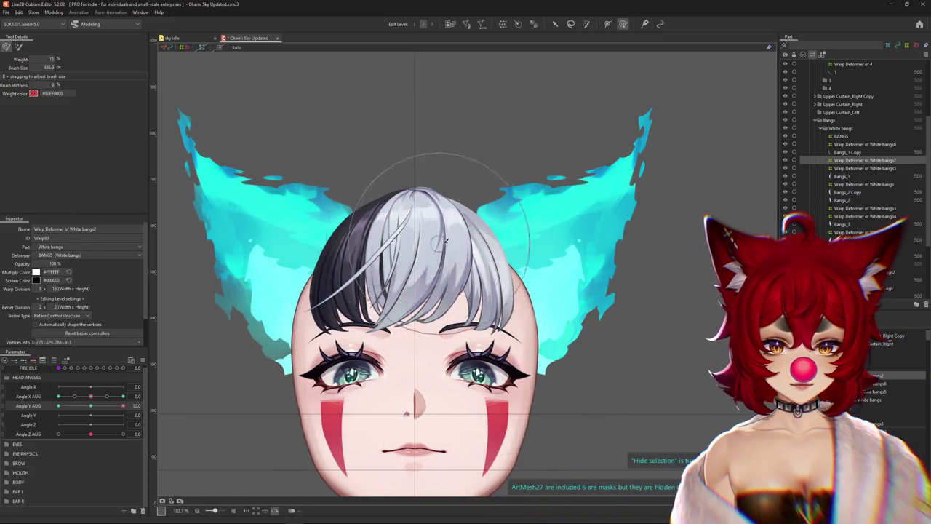
left_click_drag(454, 188, 445, 190)
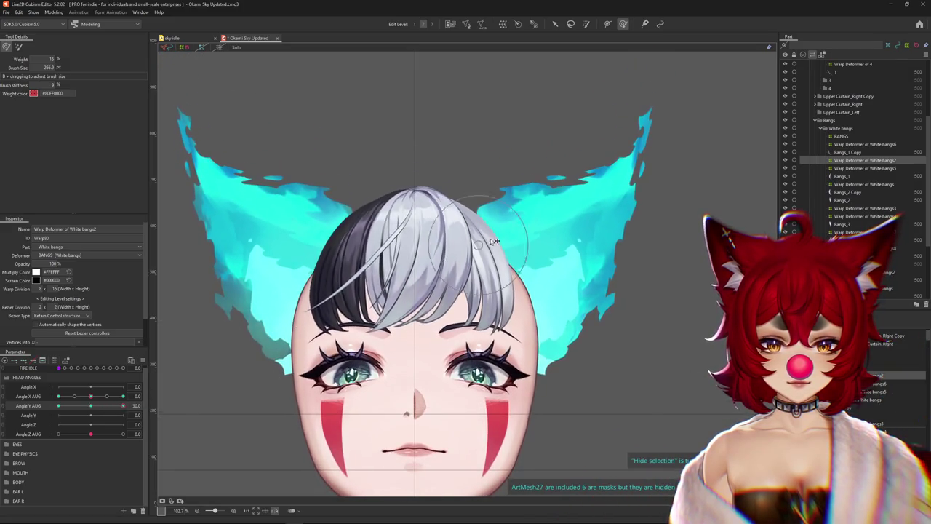
left_click_drag(460, 210, 424, 329)
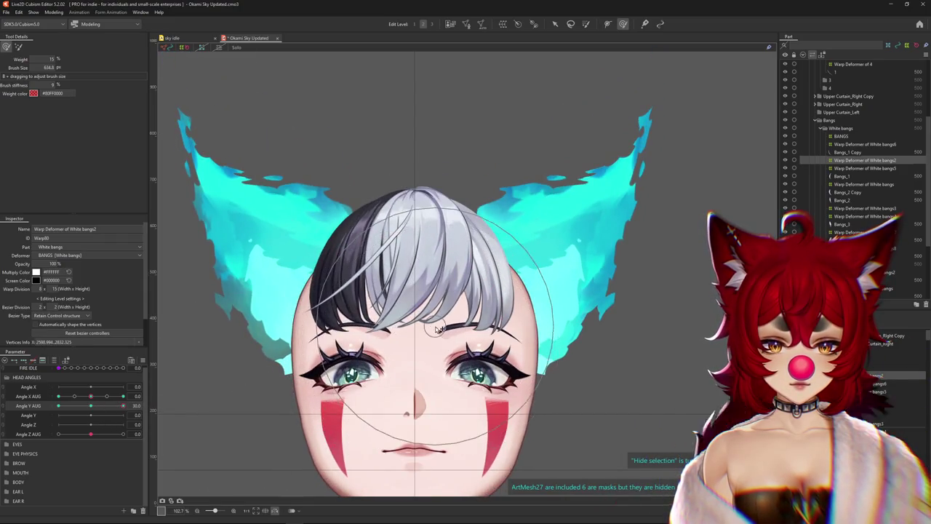
left_click_drag(437, 329, 349, 355)
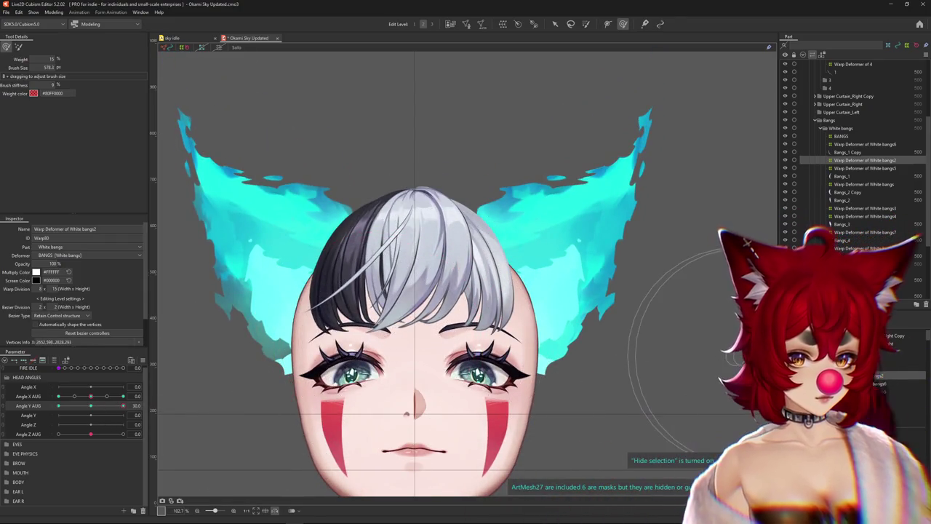
left_click(864, 184)
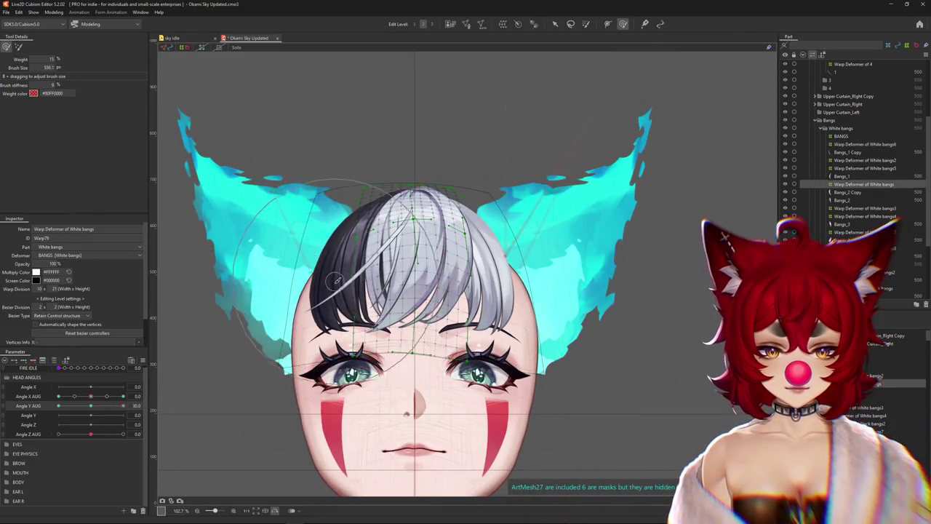
Bend the main White bangs warp to fit the tilt, resize the brush, and check it at Angle Y AUG ~10
left_click_drag(376, 303, 362, 331)
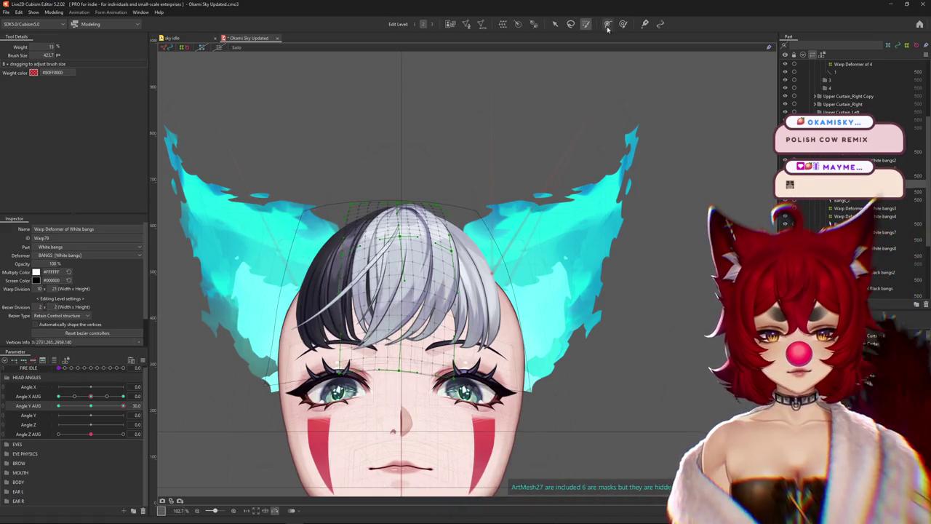
scroll(393, 213, "up", 1)
scroll(392, 212, "up", 1)
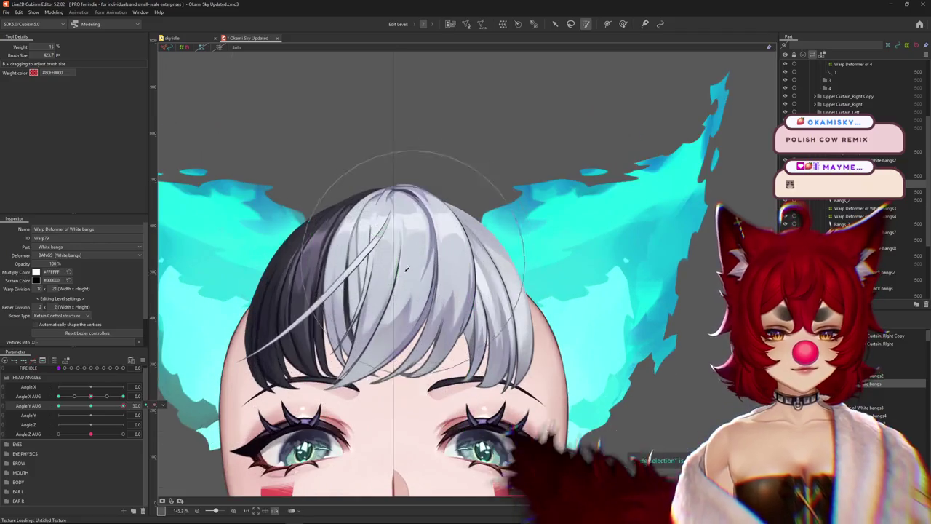
left_click_drag(393, 213, 397, 251)
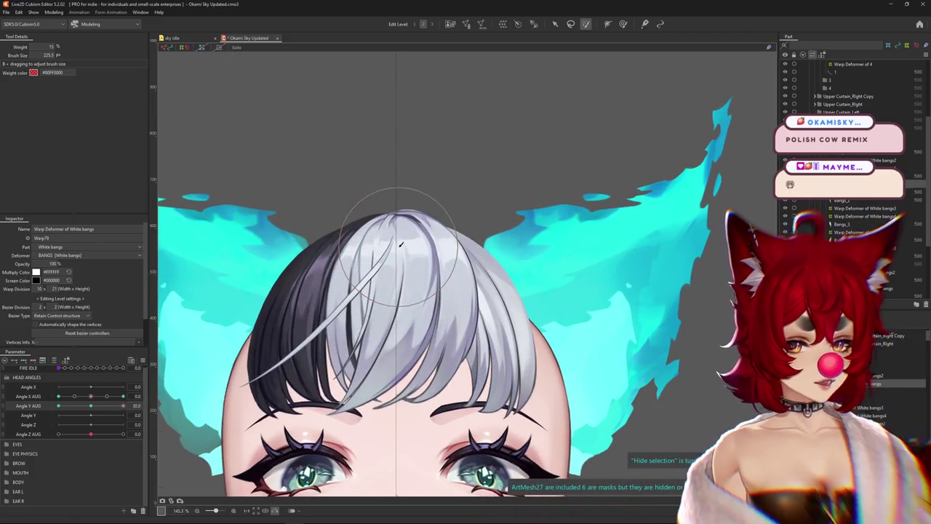
key("b")
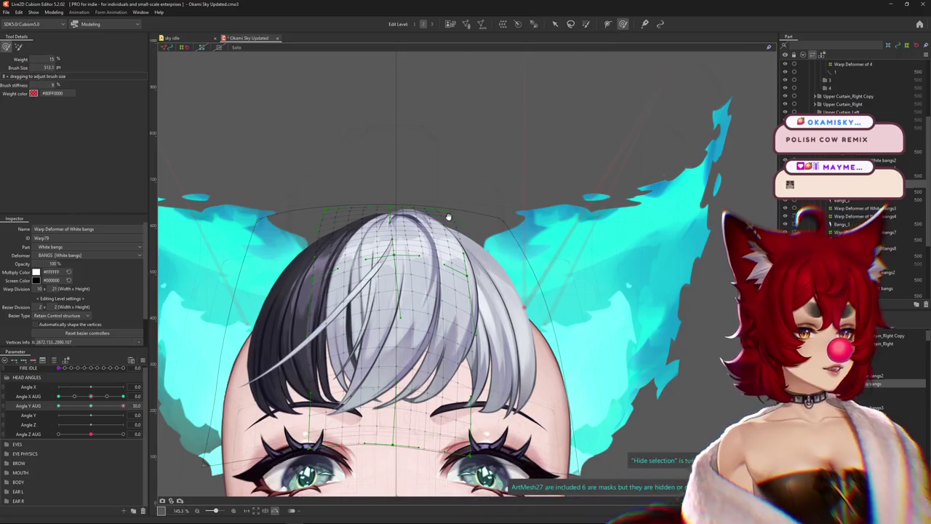
left_click_drag(124, 405, 112, 403)
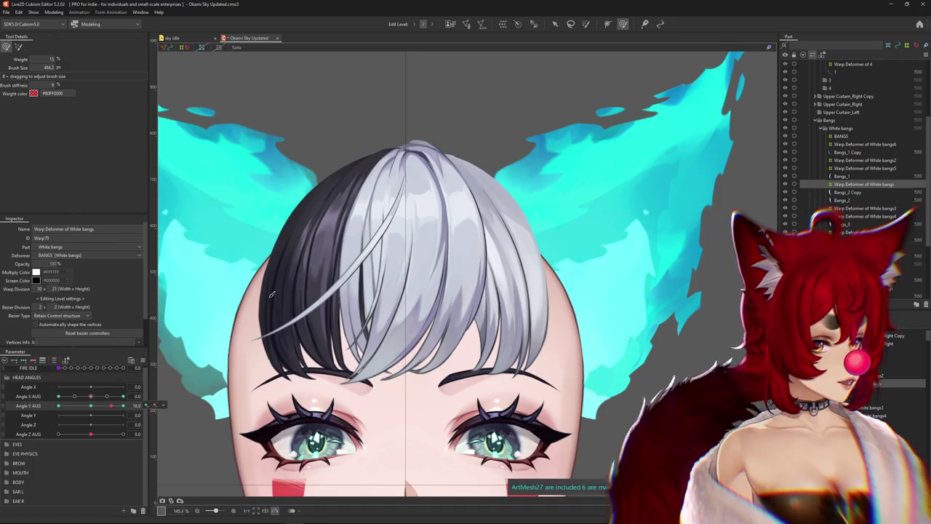
Open Physics Settings from the Modeling menu and play the [Posing] preview motion
scroll(399, 238, "down", 3)
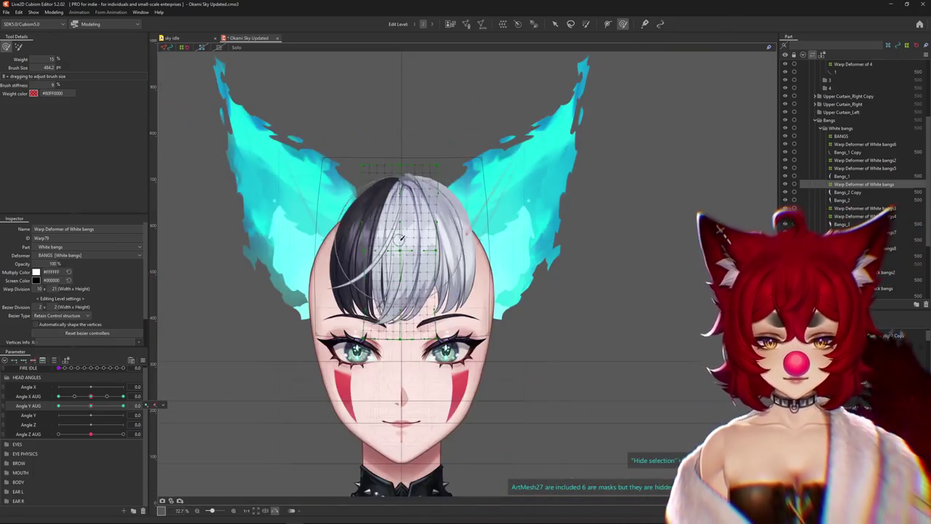
left_click(54, 12)
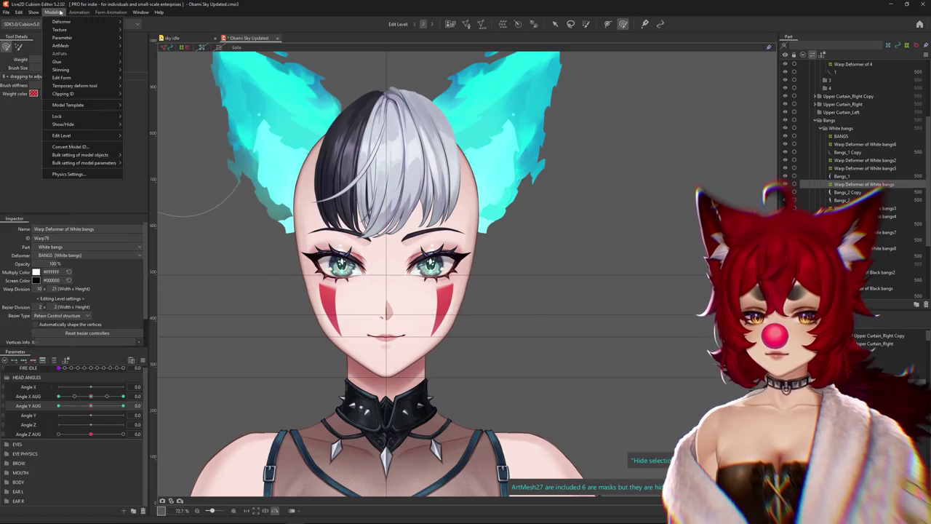
left_click(72, 174)
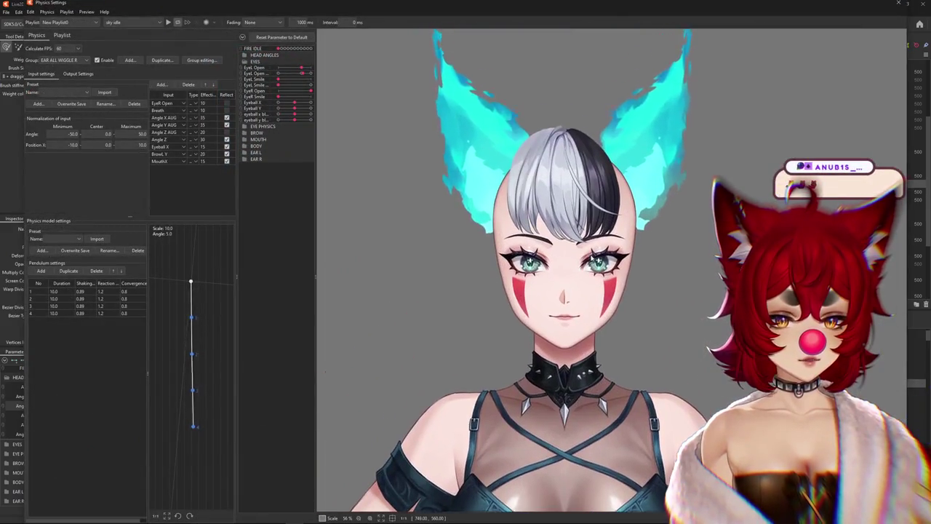
scroll(570, 29, "up", 3)
left_click(131, 22)
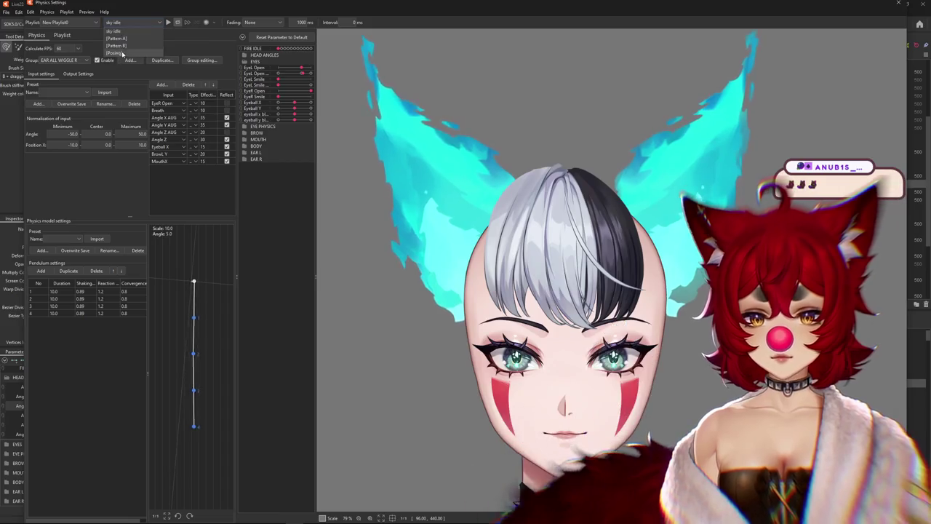
left_click(122, 54)
scroll(623, 409, "down", 3)
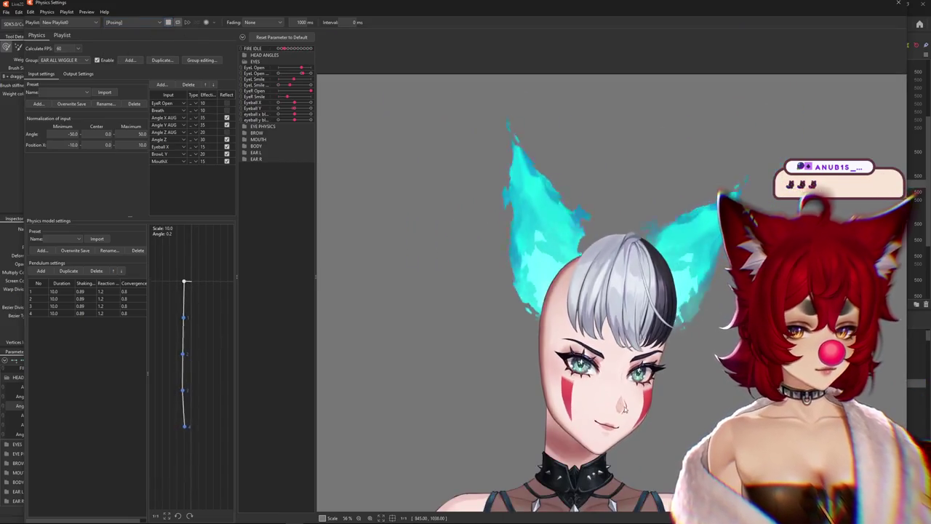
scroll(580, 318, "up", 3)
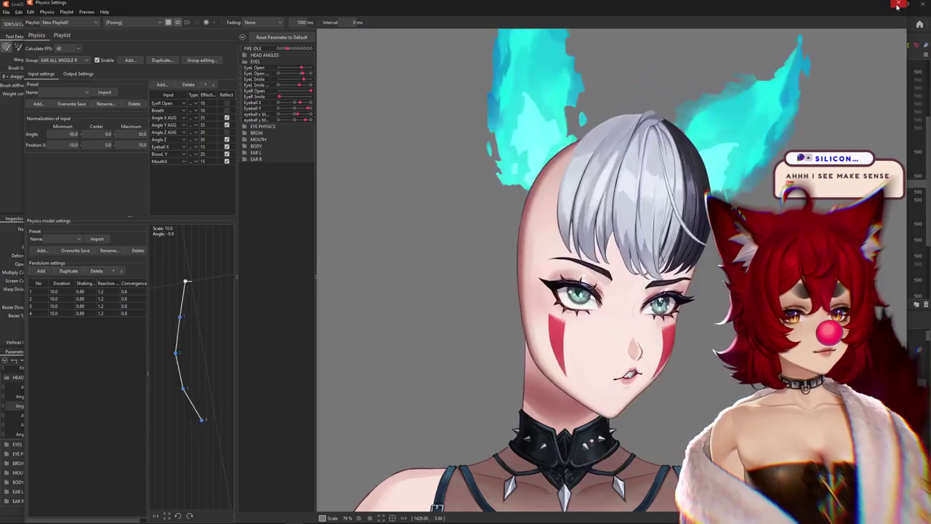
Close Physics Settings and check the split bangs through left and right Angle X AUG turns, then reset to 0
left_click(898, 6)
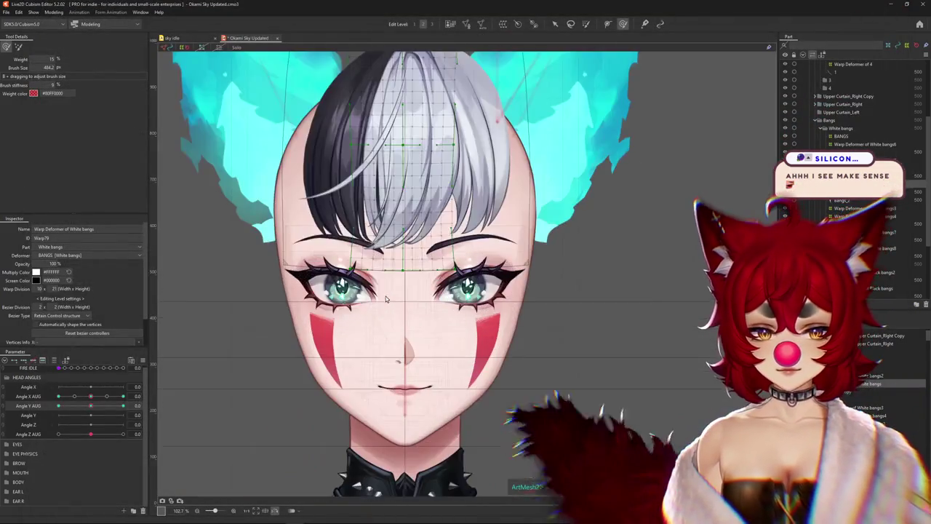
left_click(129, 395)
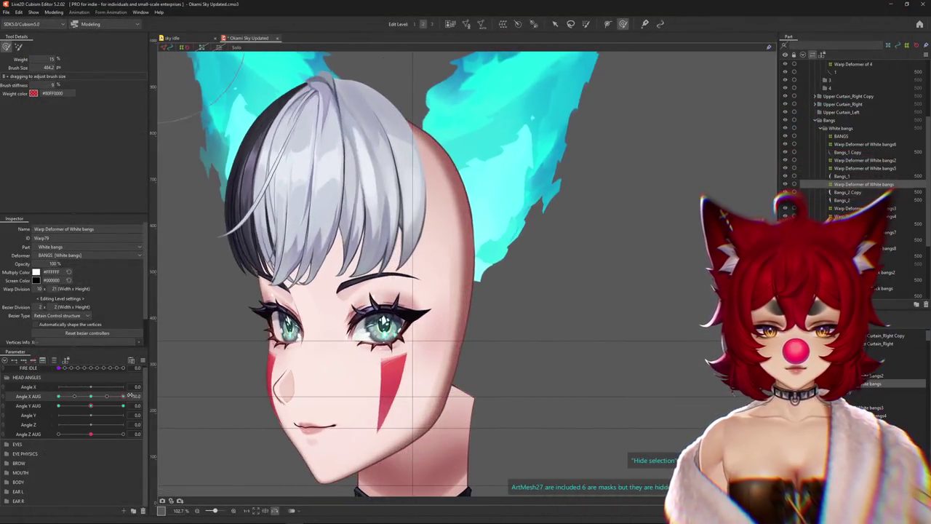
mouse_move(128, 395)
left_mouse_down()
mouse_move(64, 396)
mouse_move(123, 395)
left_mouse_up()
scroll(336, 354, "down", 5)
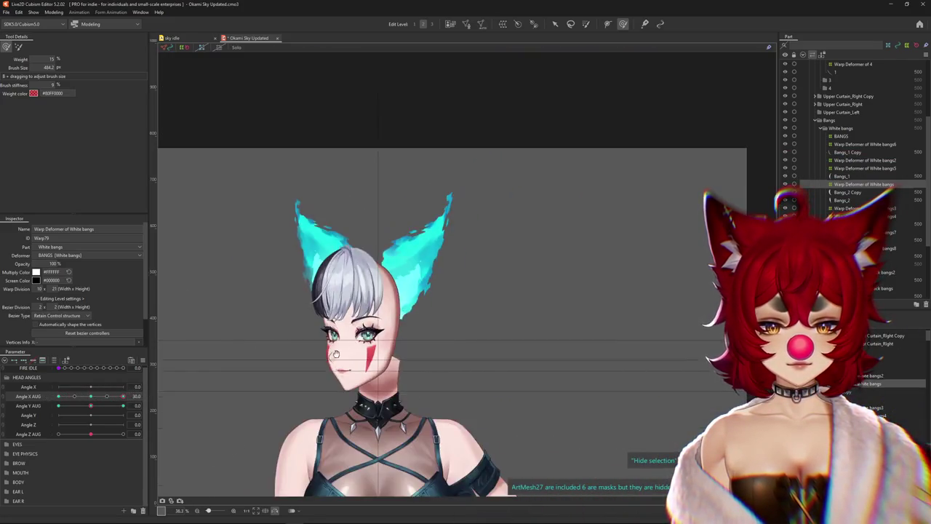
scroll(336, 355, "up", 6)
scroll(327, 358, "down", 3)
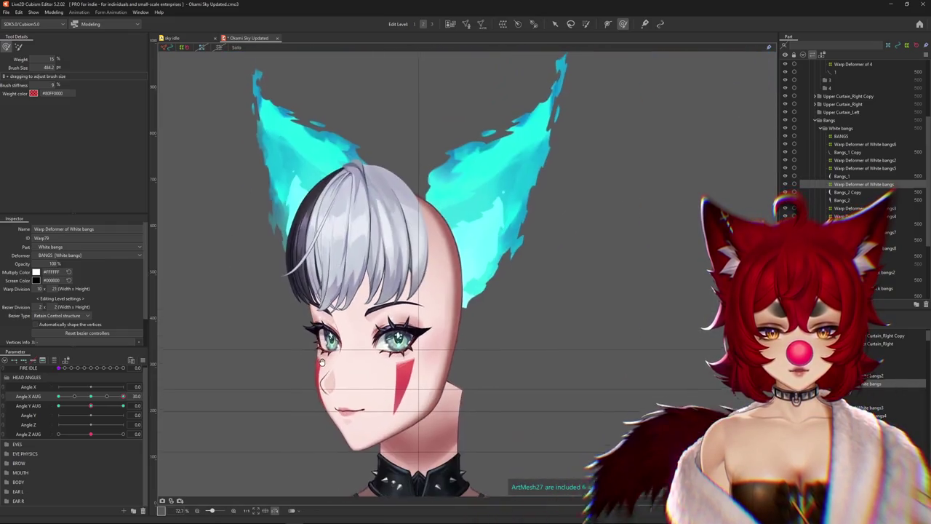
mouse_move(123, 395)
left_mouse_down()
mouse_move(91, 396)
mouse_move(105, 410)
mouse_move(124, 407)
left_mouse_up()
scroll(417, 251, "up", 3)
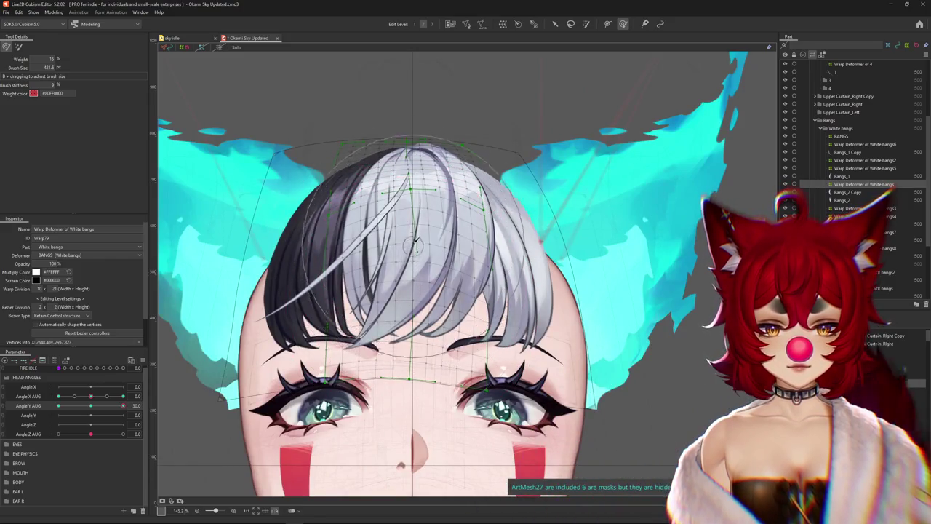
With Angle Y AUG at 30, select the White bangs2 warp deformer and enlarge the brush
key("ctrl+z")
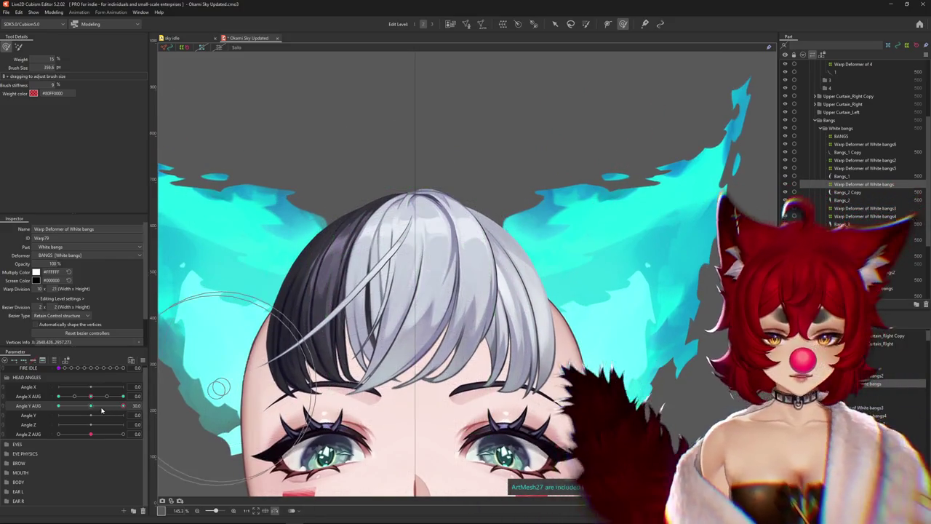
key("ctrl+y")
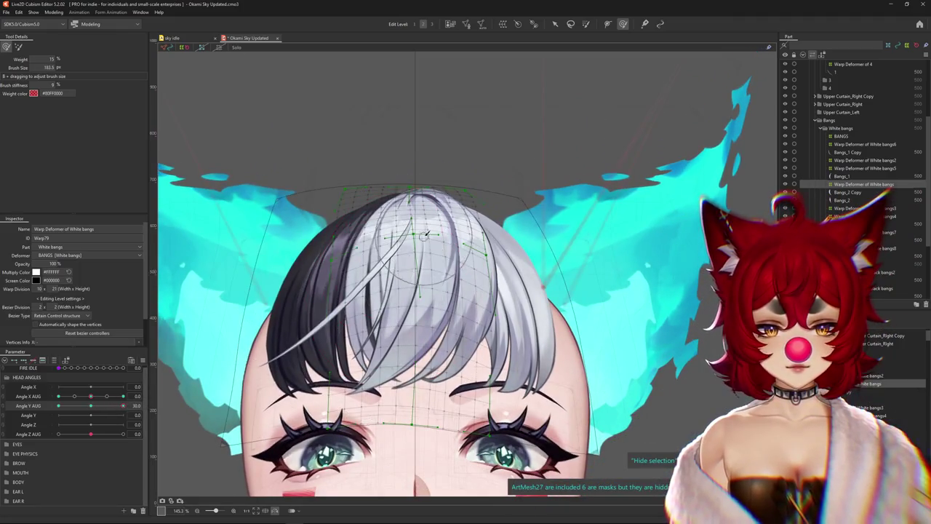
left_click(864, 160)
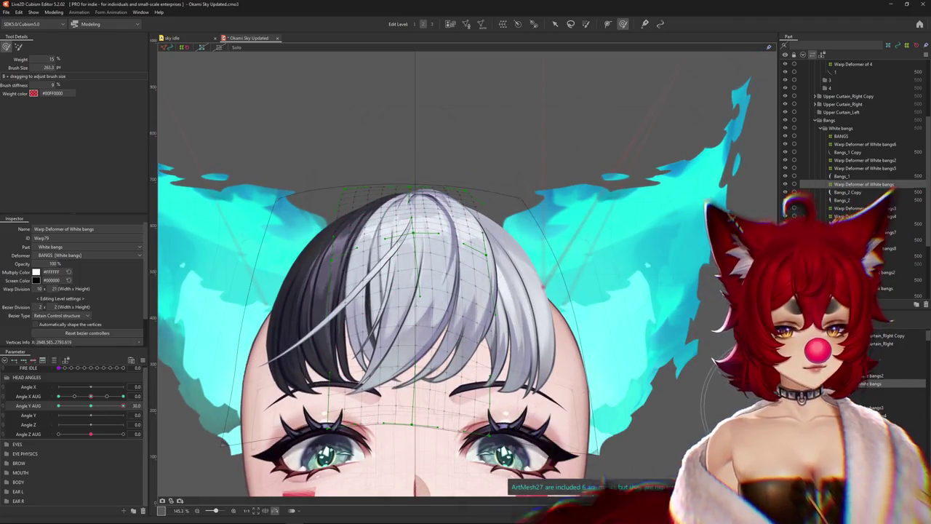
mouse_move(413, 320)
left_mouse_down()
mouse_move(465, 311)
mouse_move(463, 284)
left_mouse_up()
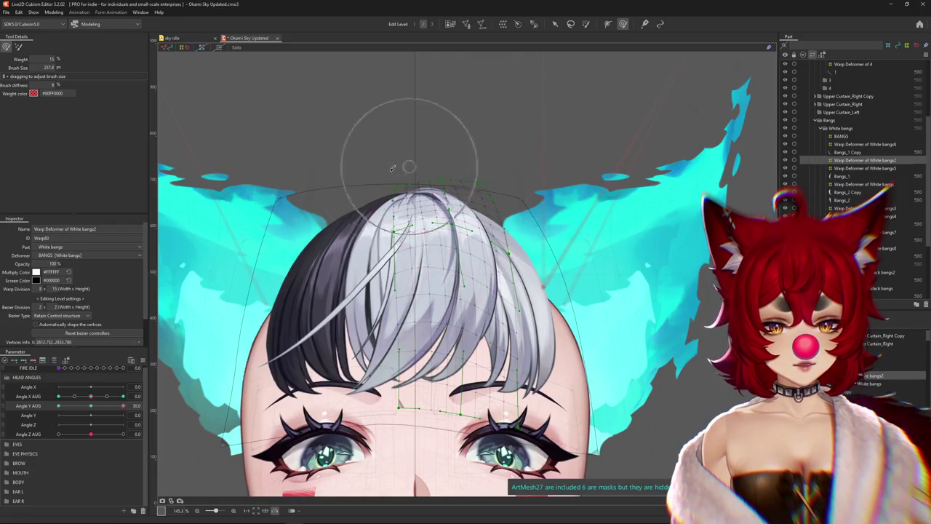
key("ctrl+h")
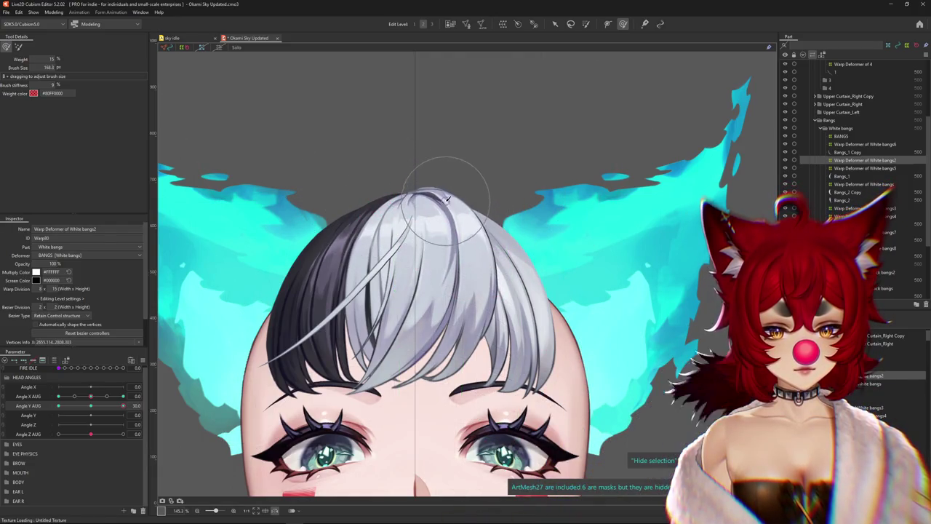
scroll(372, 199, "down", 3)
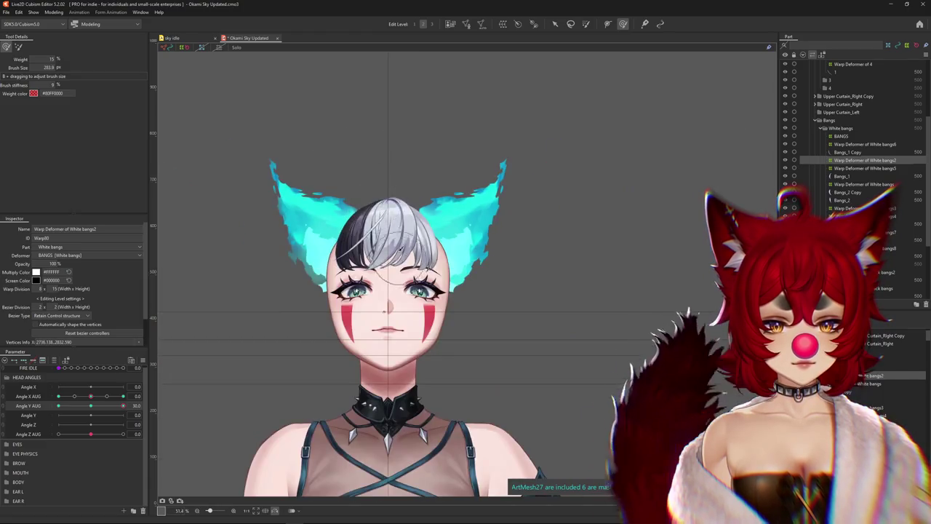
scroll(407, 233, "up", 1)
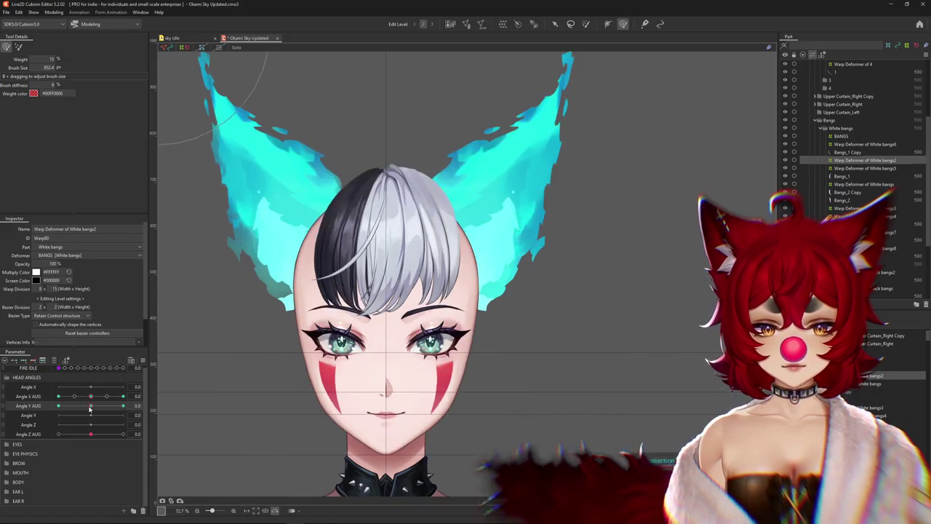
key("ctrl+h")
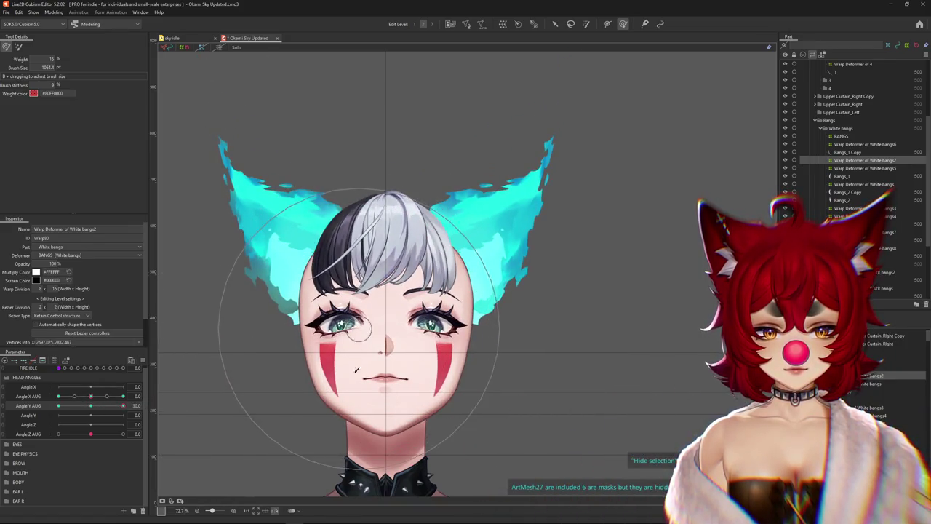
left_click(392, 233)
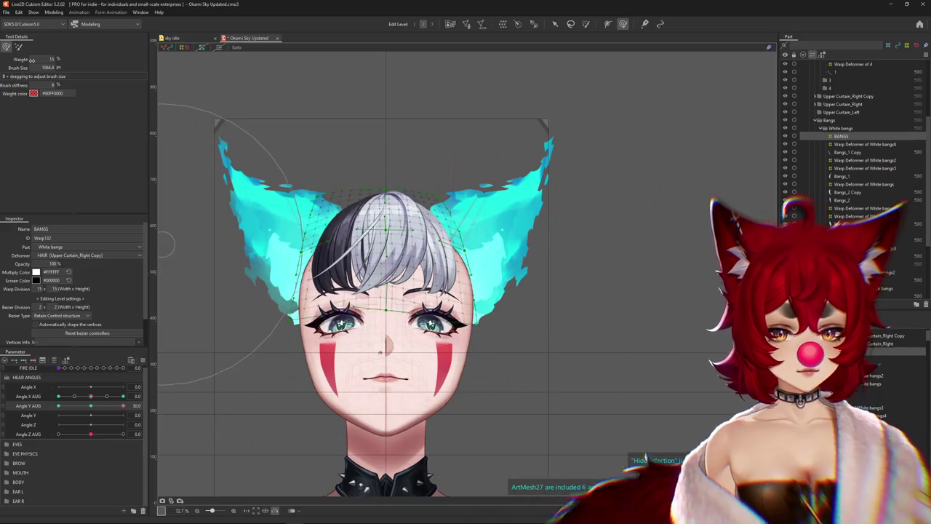
left_click_drag(436, 275, 395, 275)
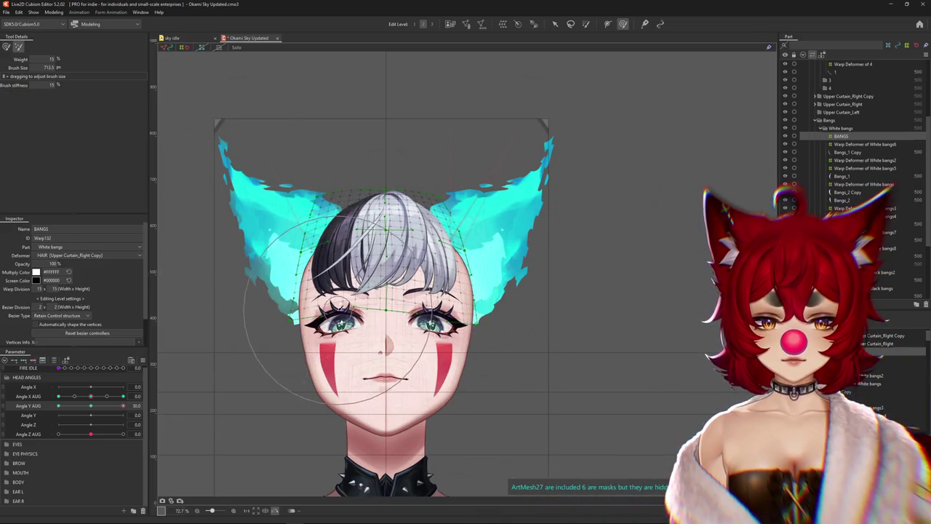
left_click_drag(91, 414, 90, 415)
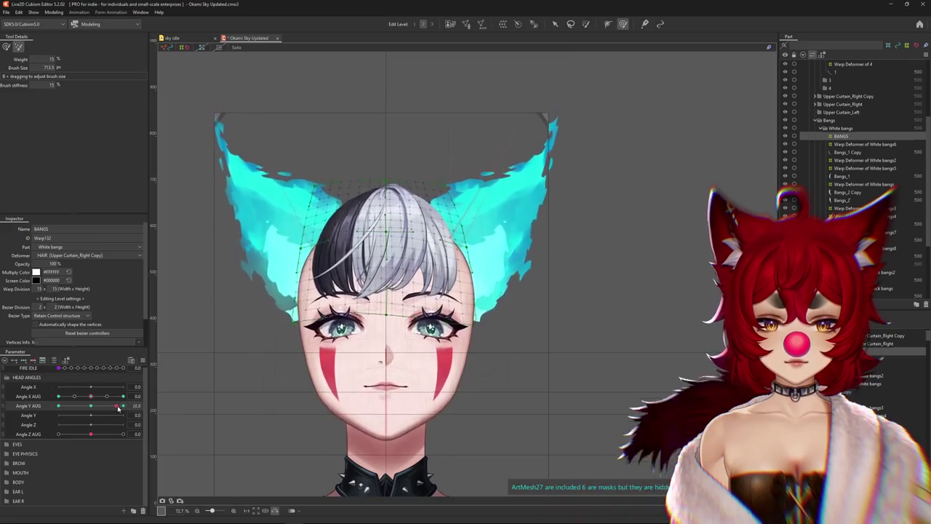
left_click(389, 232)
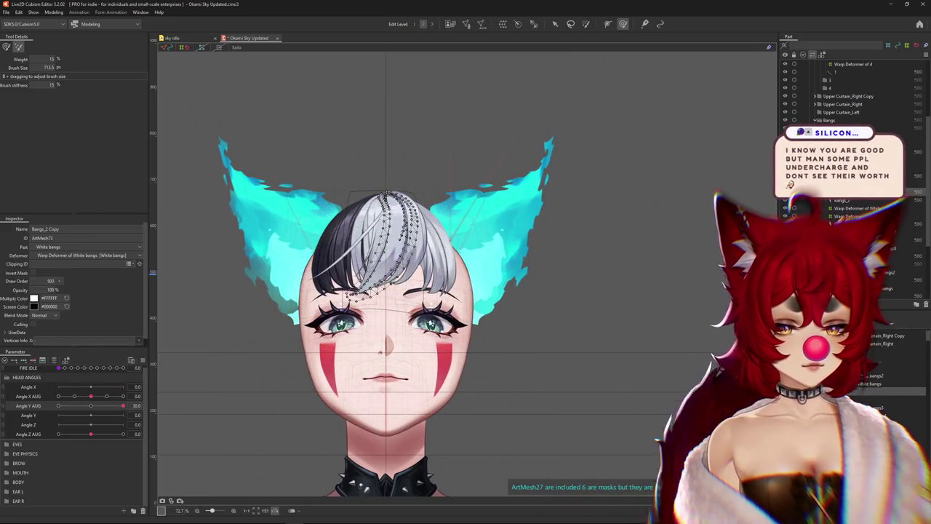
Brush the White bangs2 warp deformer into shape over the forehead at Angle Y AUG 30, then hide the grid to check
left_click(389, 236)
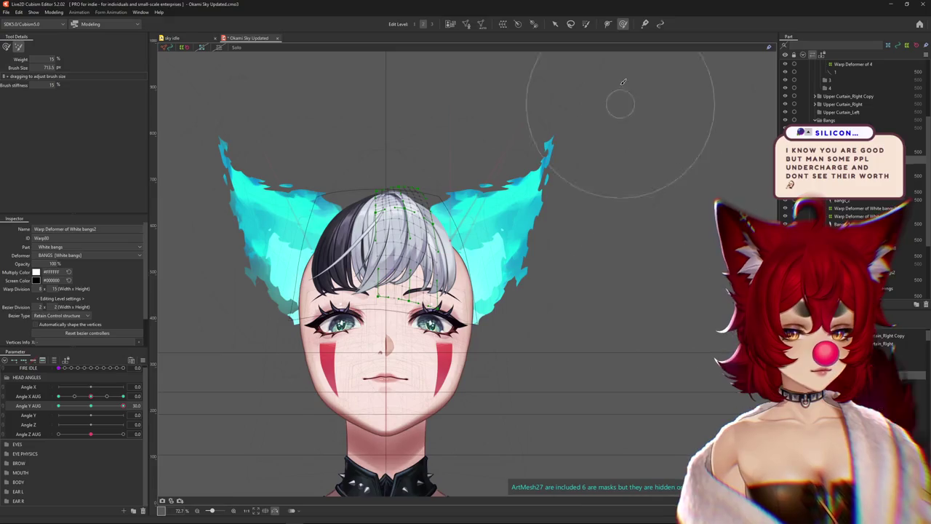
scroll(184, 313, "up", 3)
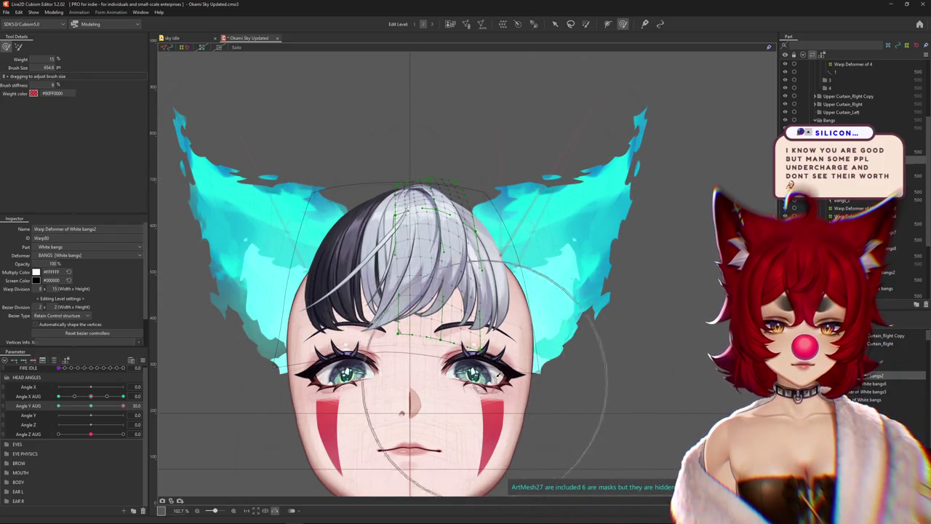
left_click_drag(513, 285, 506, 288)
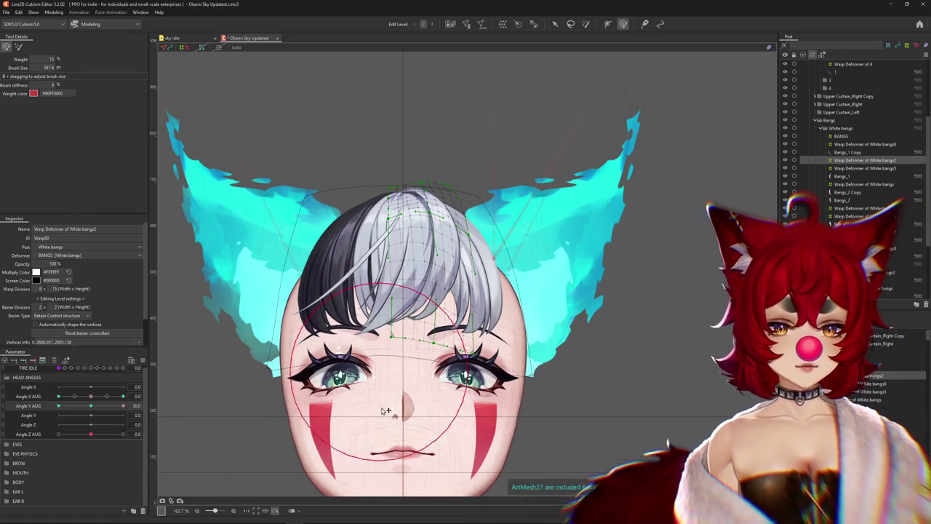
key("ctrl+h")
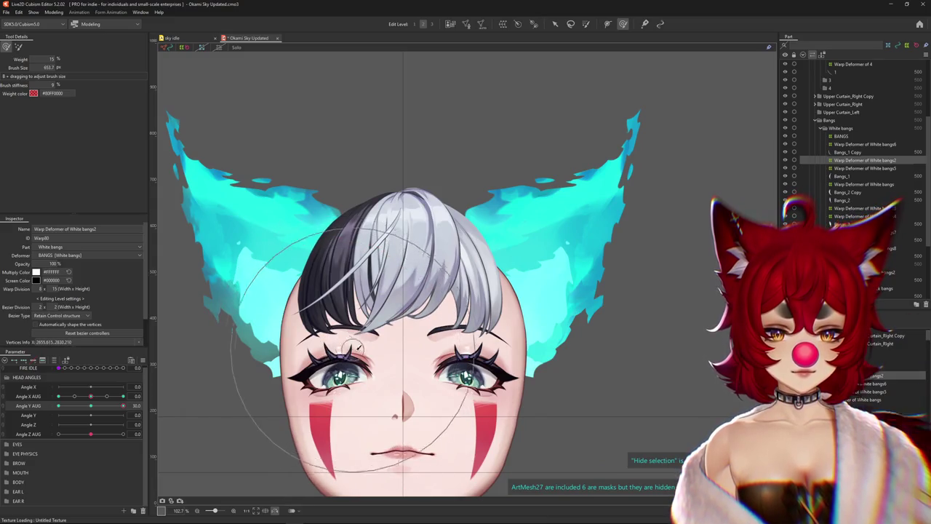